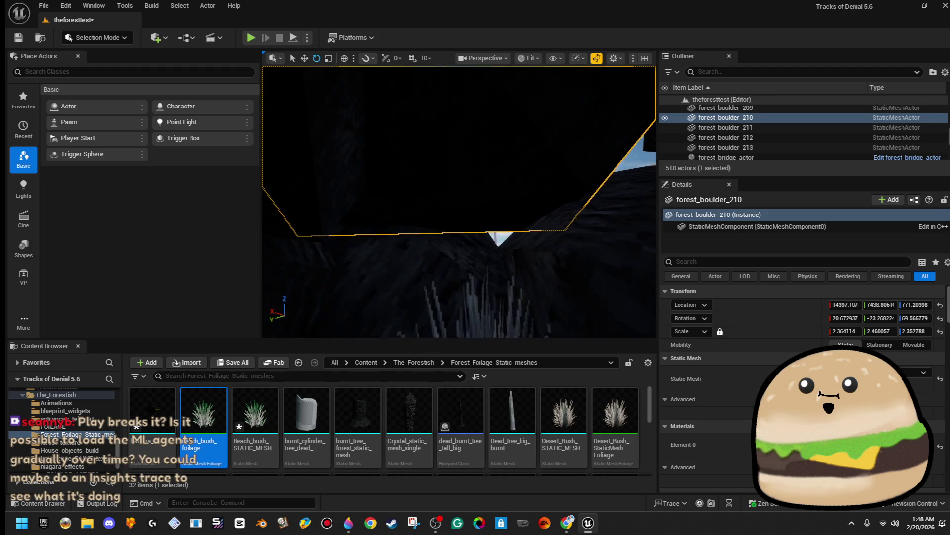
Duplicate the rock-pile boulder twice, shifting one copy left and rotating the newest 45 degrees.
click(570, 277)
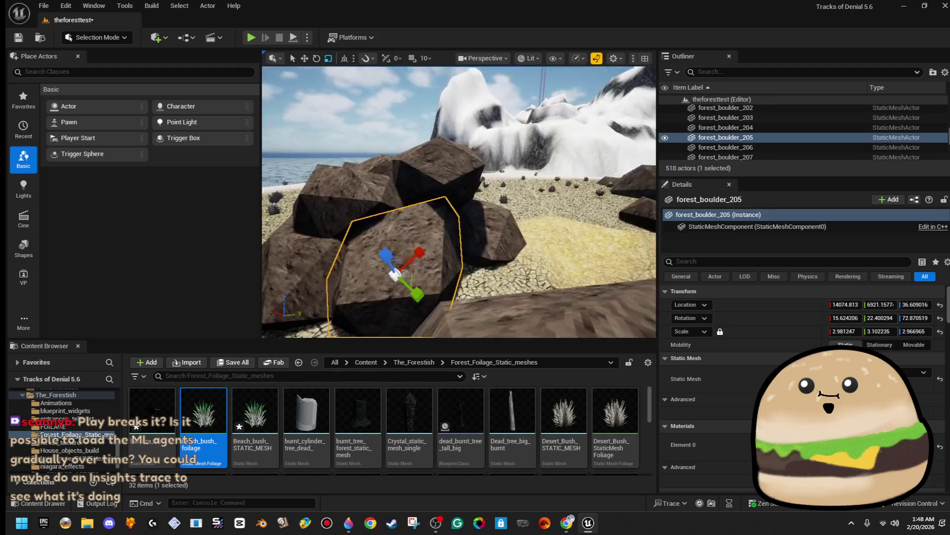
key(w)
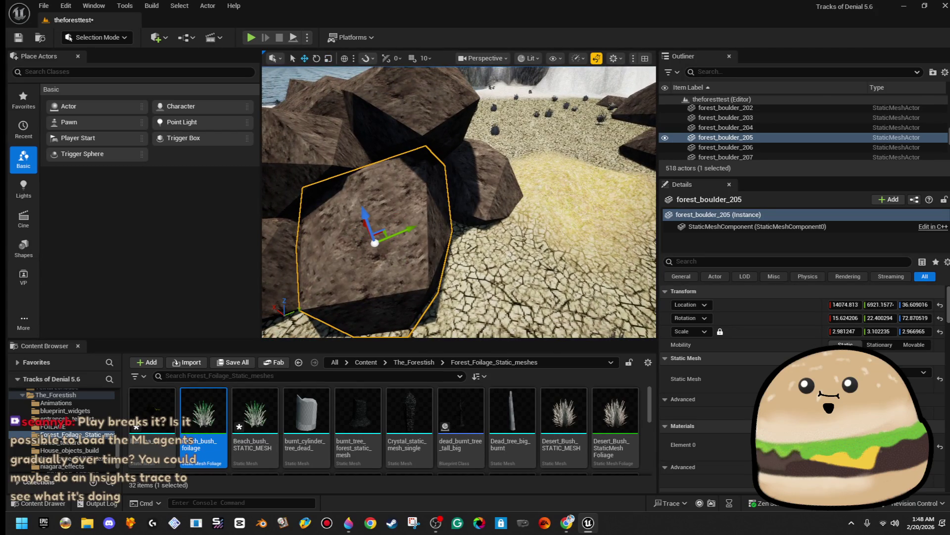
key(e)
key(w)
mouse_move(508, 262)
mouse_down()
mouse_move(520, 206)
mouse_move(522, 217)
mouse_move(490, 226)
mouse_move(493, 233)
mouse_move(516, 150)
mouse_move(557, 195)
mouse_move(570, 238)
mouse_move(552, 247)
mouse_move(524, 208)
mouse_move(503, 214)
mouse_move(523, 204)
mouse_move(518, 253)
mouse_move(403, 268)
mouse_move(364, 257)
mouse_up()
key(e)
mouse_move(369, 305)
mouse_down()
mouse_move(400, 265)
mouse_move(367, 223)
mouse_move(382, 202)
mouse_move(365, 268)
mouse_up()
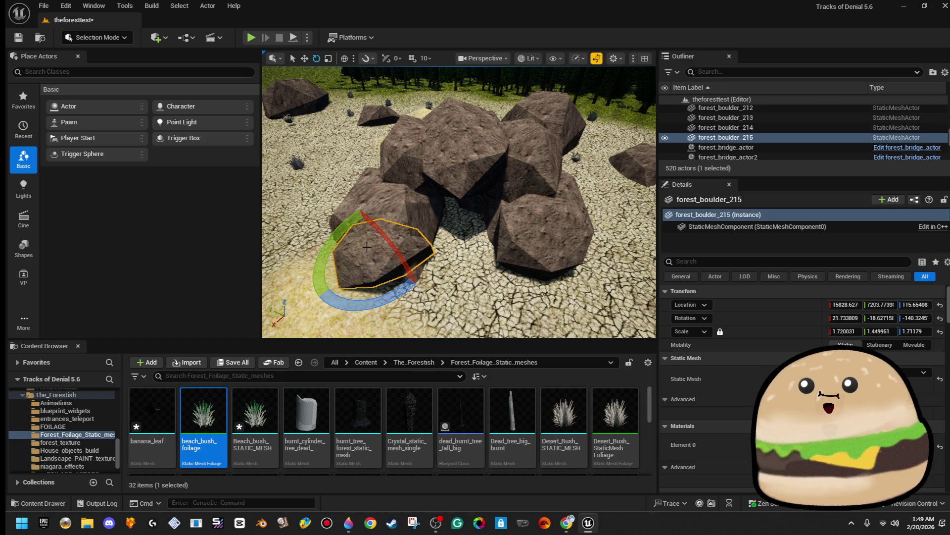
Tilt the boulder further and slide it along the ground into the pile.
mouse_move(375, 229)
mouse_down()
mouse_move(369, 217)
mouse_move(376, 233)
mouse_up()
key(w)
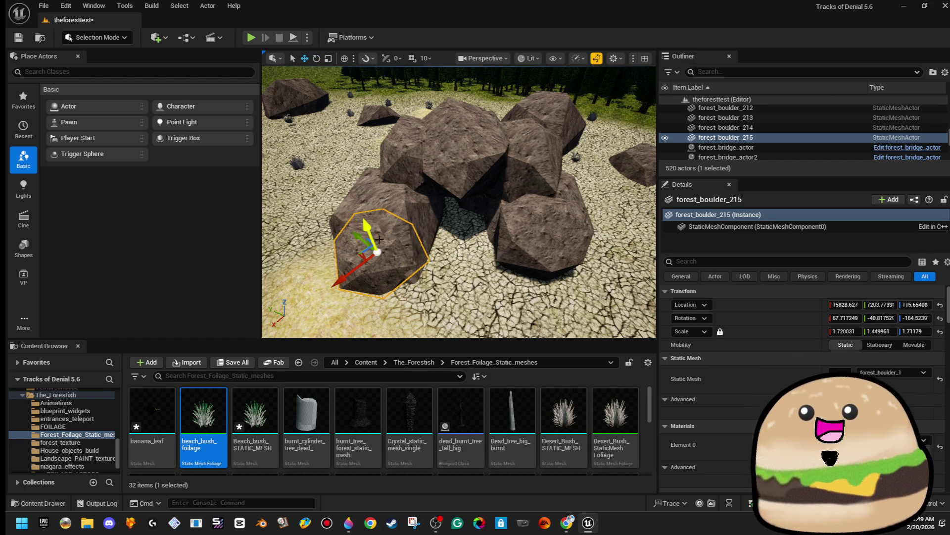
key(f)
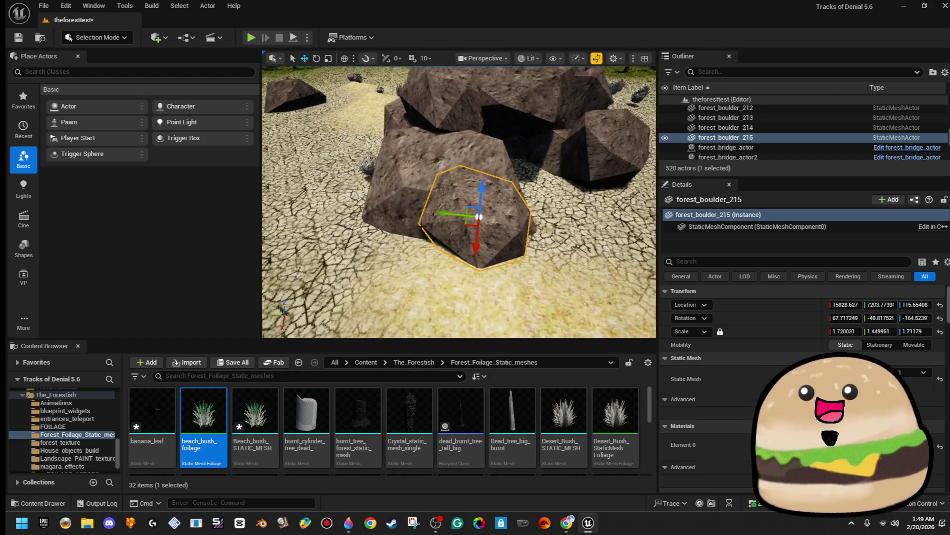
drag(467, 227, 425, 233)
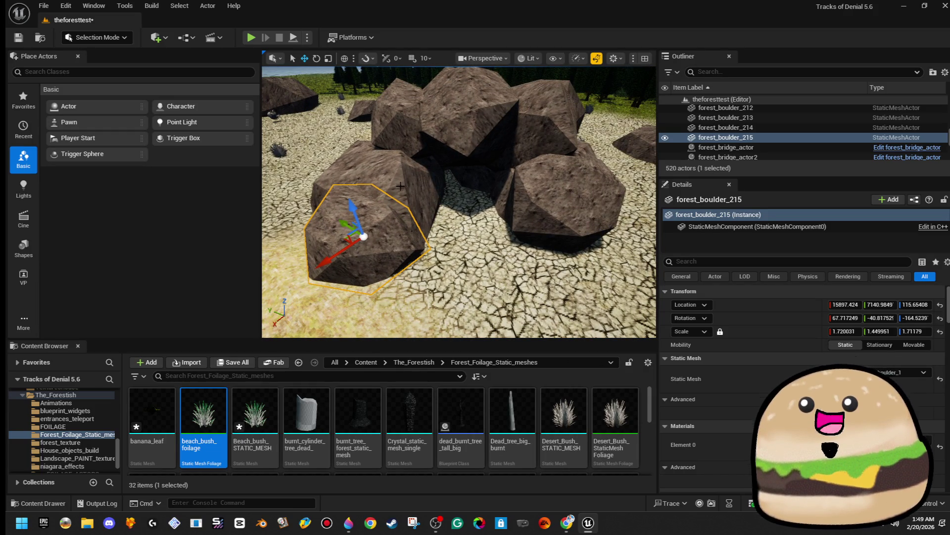
ctrl+click(397, 186)
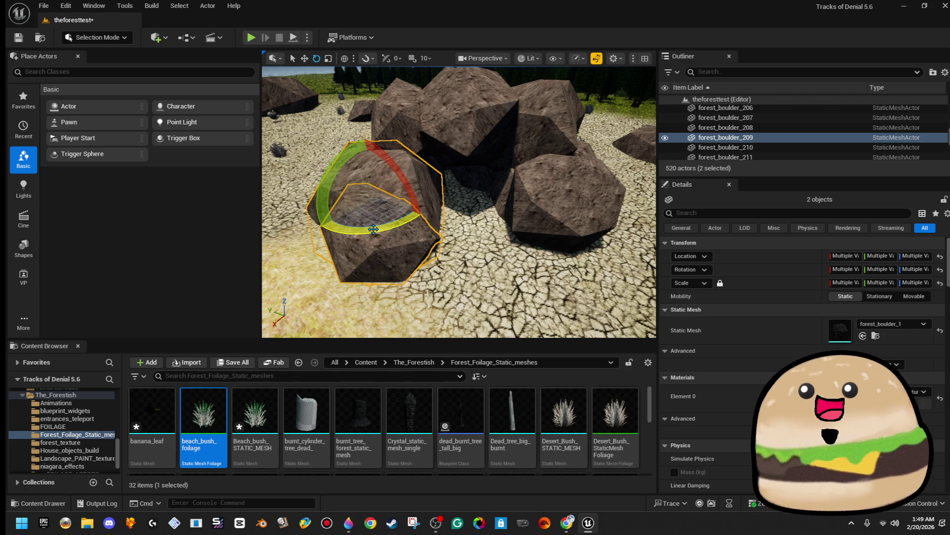
key(w)
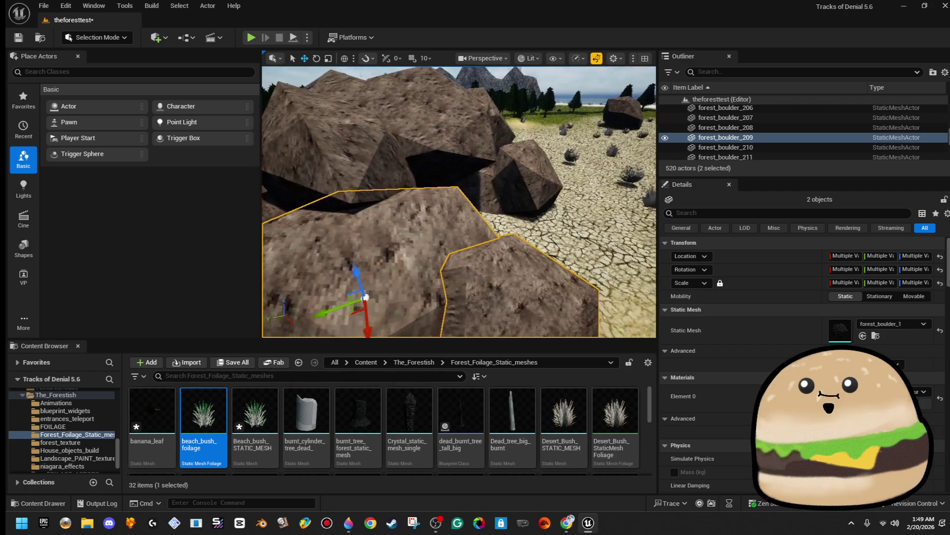
Select the roof boulder forest_boulder_212 and widen it along X.
click(403, 164)
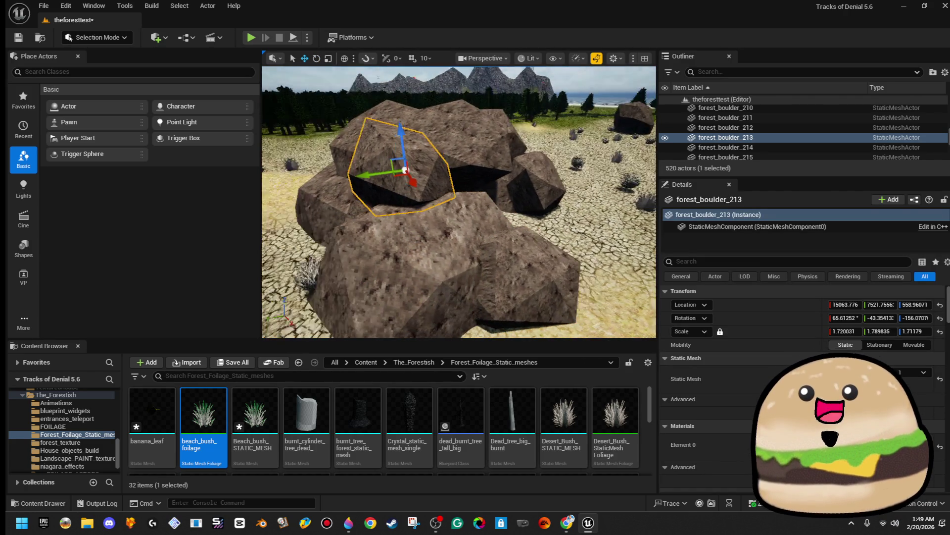
click(409, 186)
click(436, 243)
key(r)
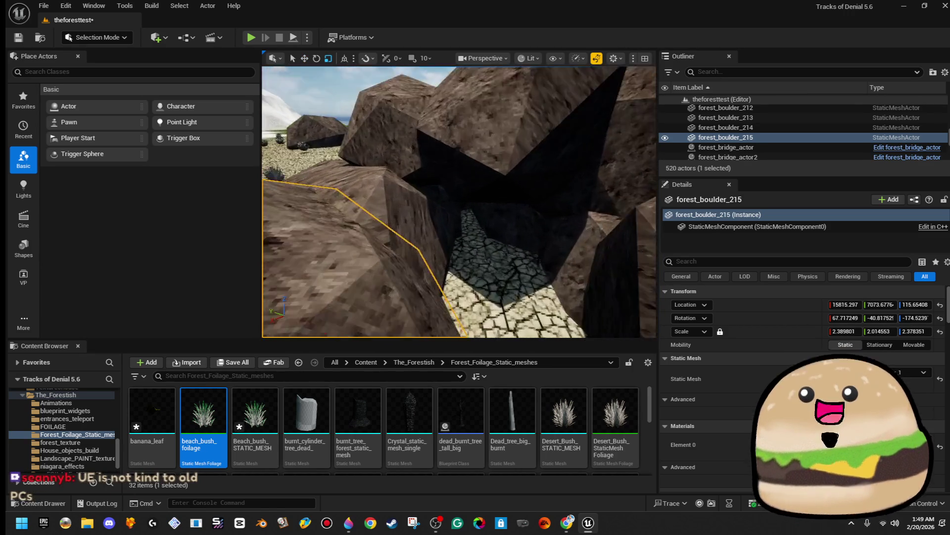
click(510, 208)
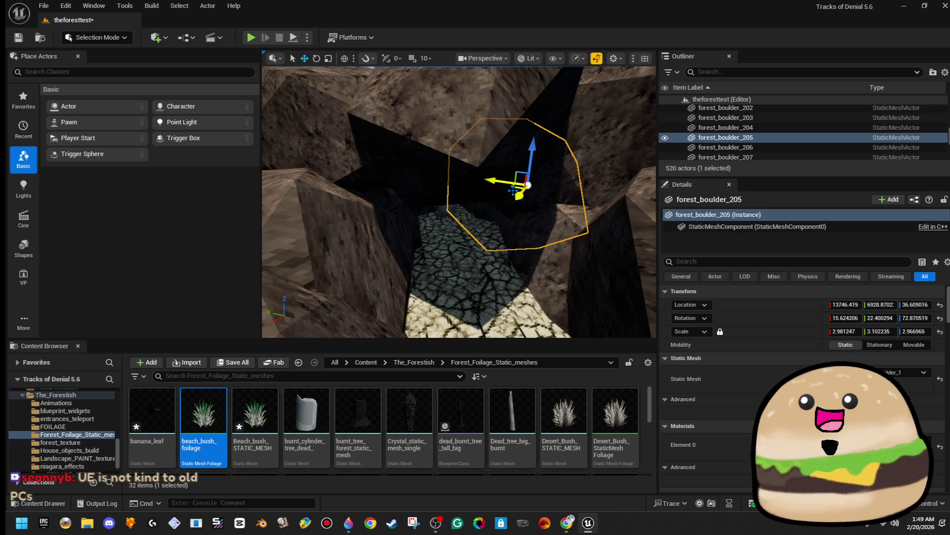
click(514, 187)
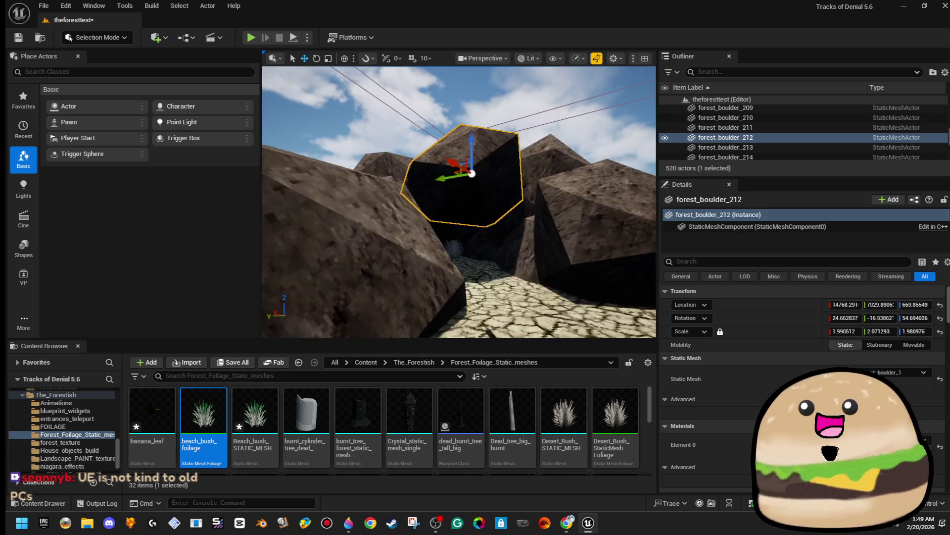
key(f)
key(r)
drag(448, 200, 438, 201)
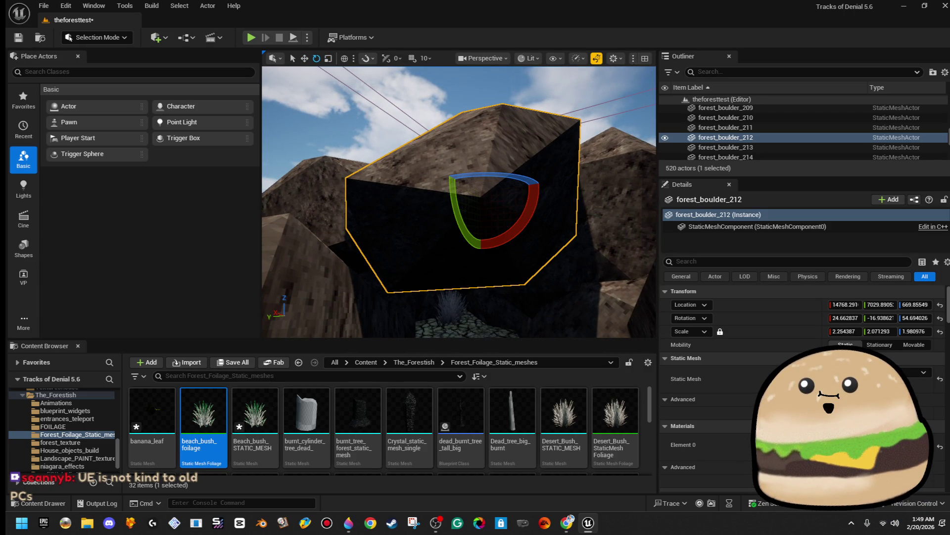
Rotate forest_boulder_212 15 degrees in local space so it roofs over the gap.
click(344, 58)
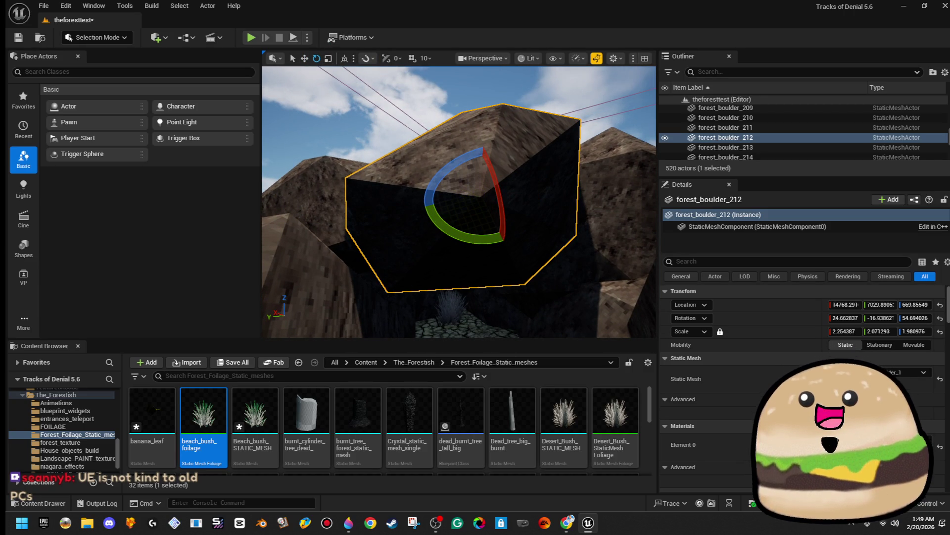
drag(427, 198, 419, 218)
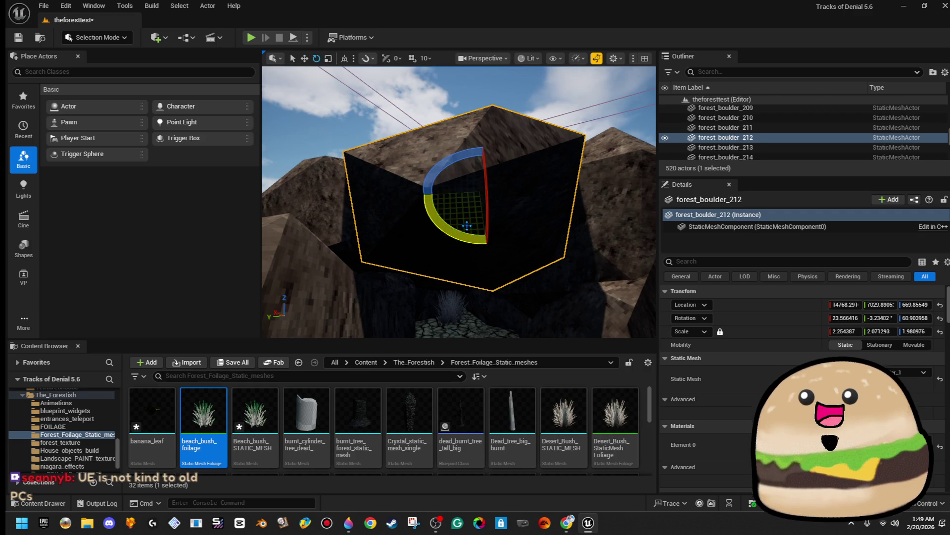
scroll(459, 202, down, 6)
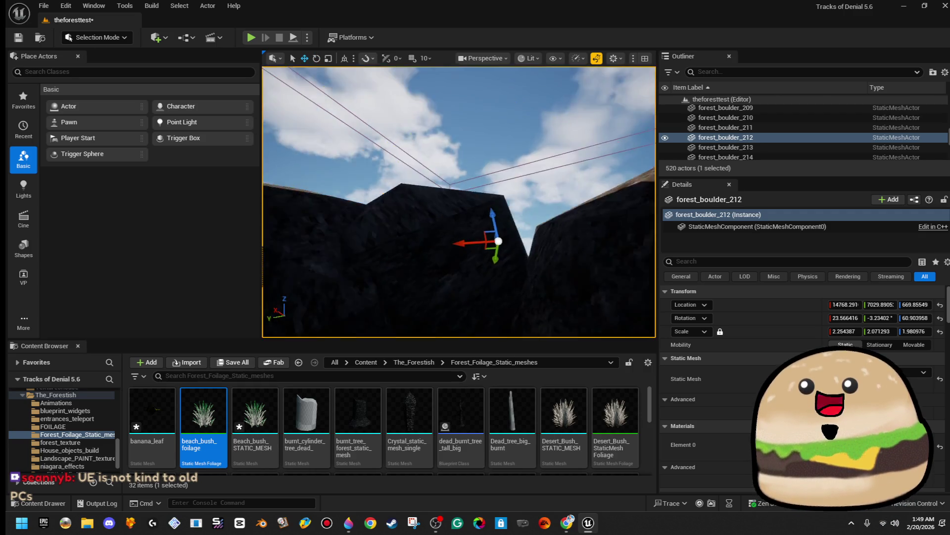
drag(458, 202, 441, 222)
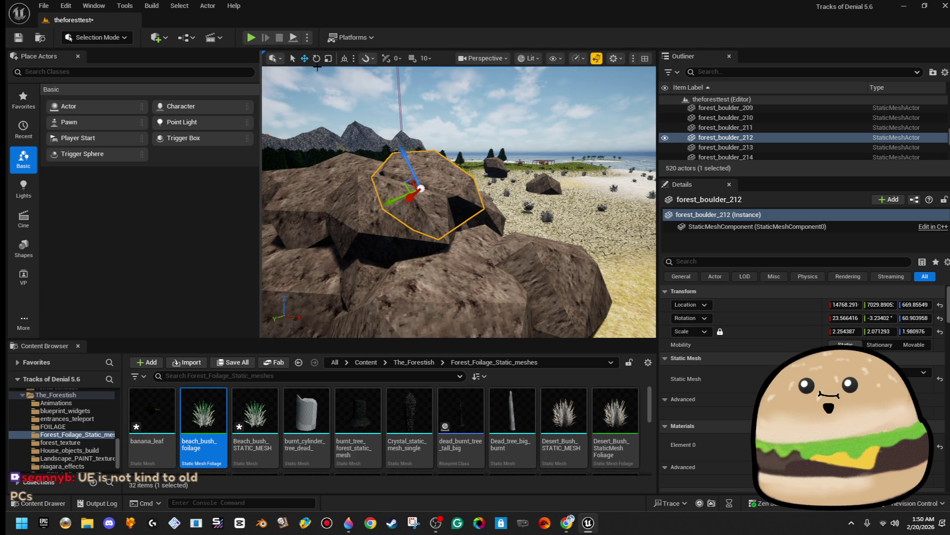
mouse_move(346, 99)
mouse_down()
mouse_move(401, 119)
mouse_move(402, 149)
mouse_move(405, 120)
mouse_up()
scroll(410, 123, down, 5)
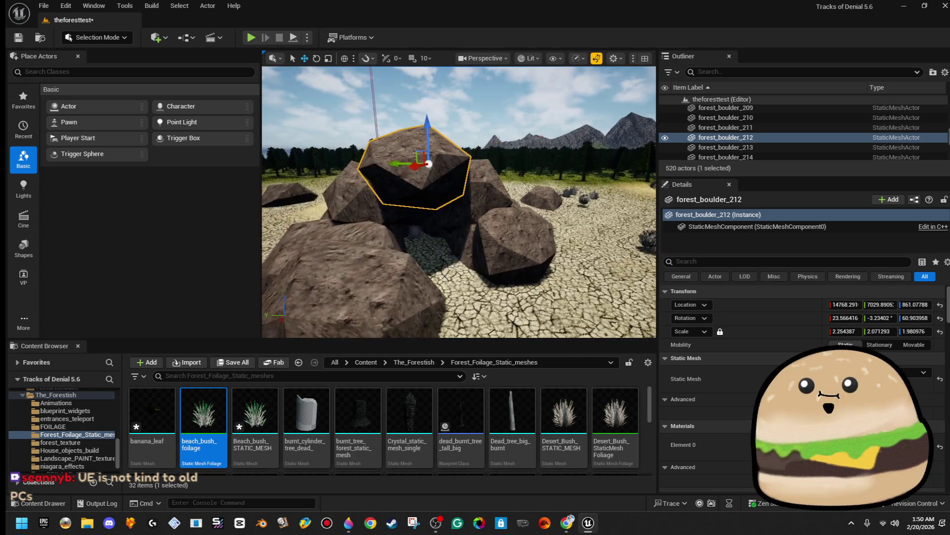
mouse_move(472, 199)
mouse_down()
mouse_move(473, 232)
mouse_move(470, 212)
mouse_move(468, 223)
mouse_up()
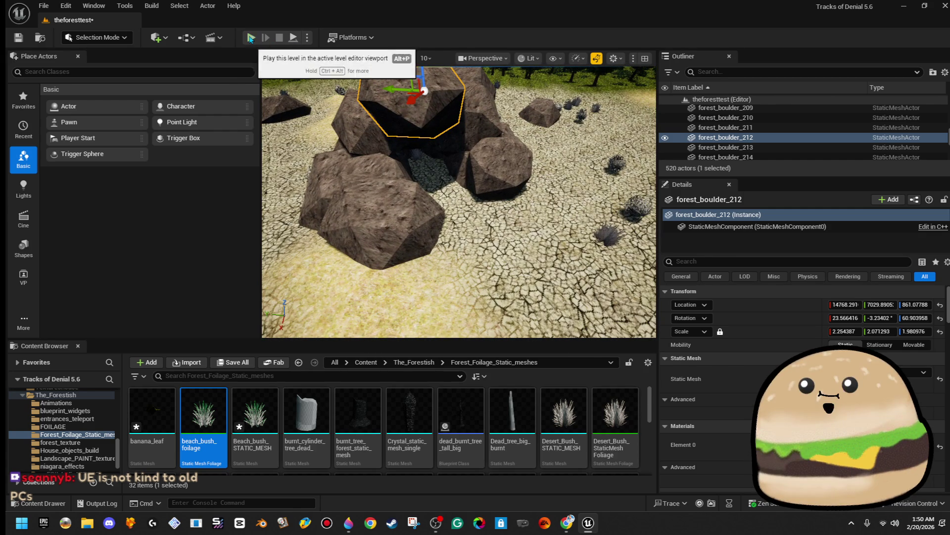
Play-test the level by walking forward into the dark cave gap, then stop.
key(alt+p)
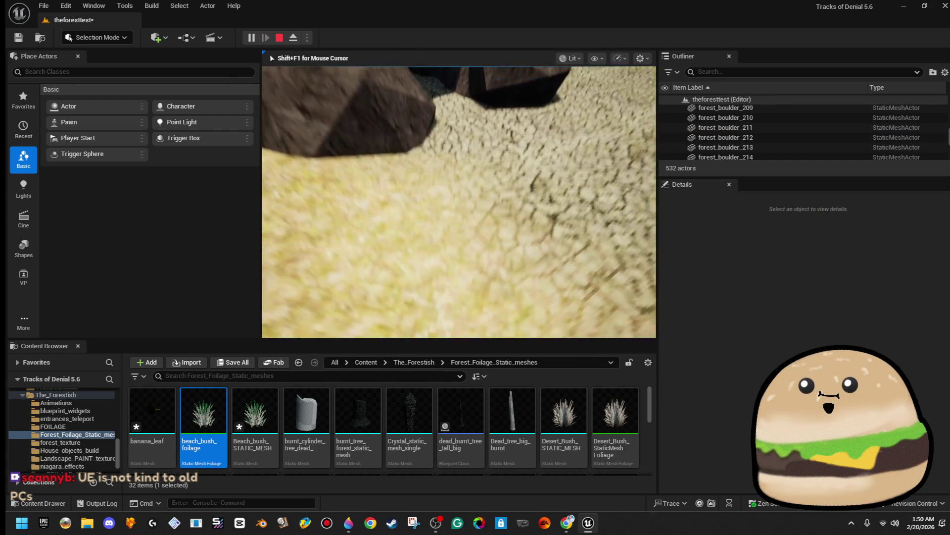
key(w)
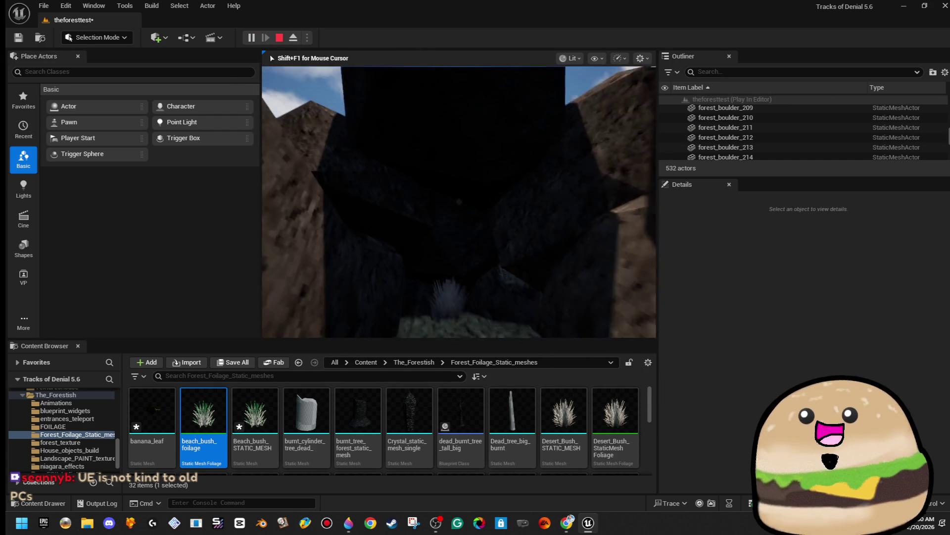
key(Escape)
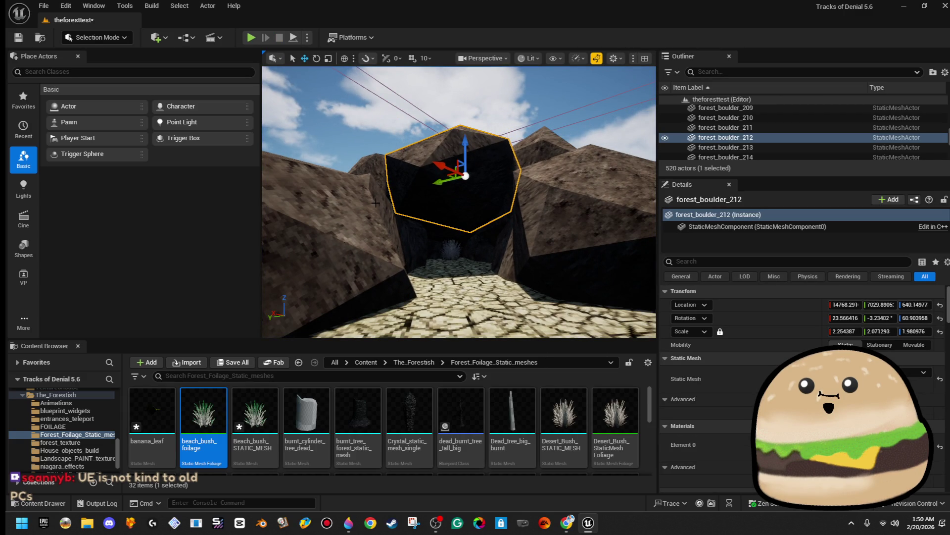
Shrink forest_boulder_208 at the cave mouth.
click(321, 248)
key(f)
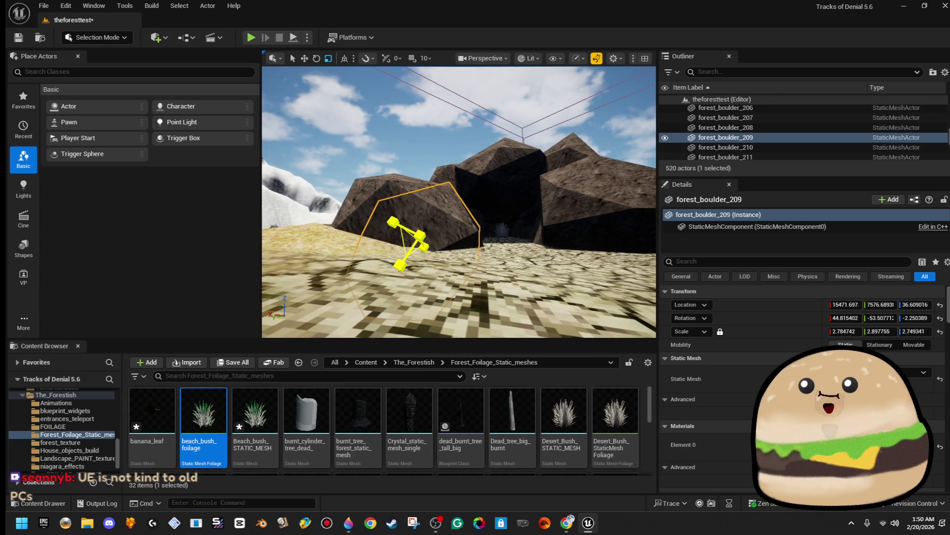
click(424, 164)
click(406, 228)
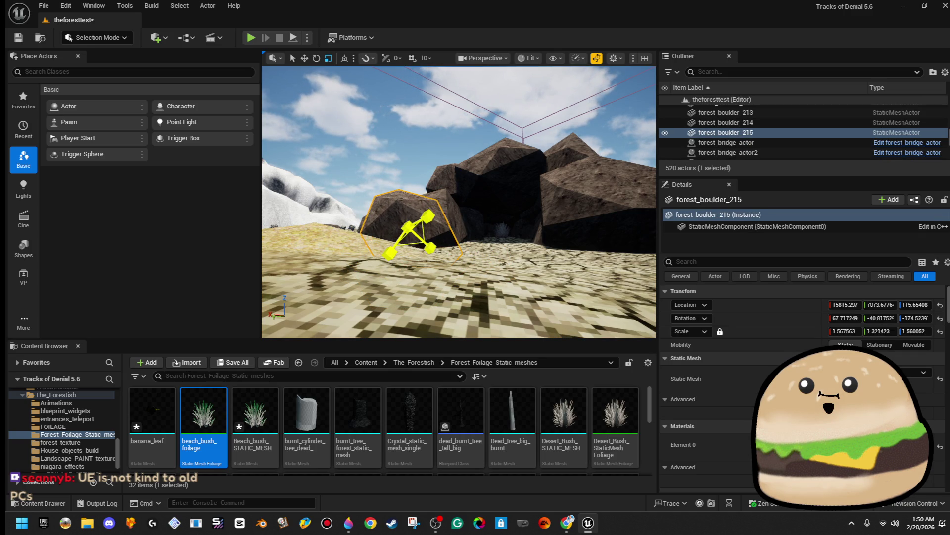
click(559, 209)
mouse_move(559, 209)
mouse_down()
mouse_move(592, 229)
mouse_move(539, 260)
mouse_move(553, 203)
mouse_move(545, 211)
mouse_up()
click(549, 239)
key(w)
Move forest_boulder_214 to the right.
click(508, 210)
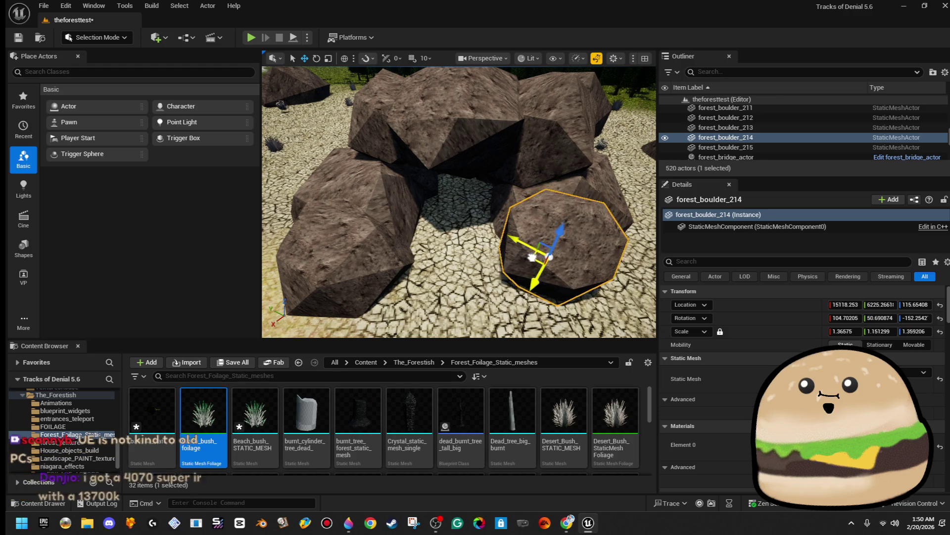
ctrl+click(503, 196)
click(511, 229)
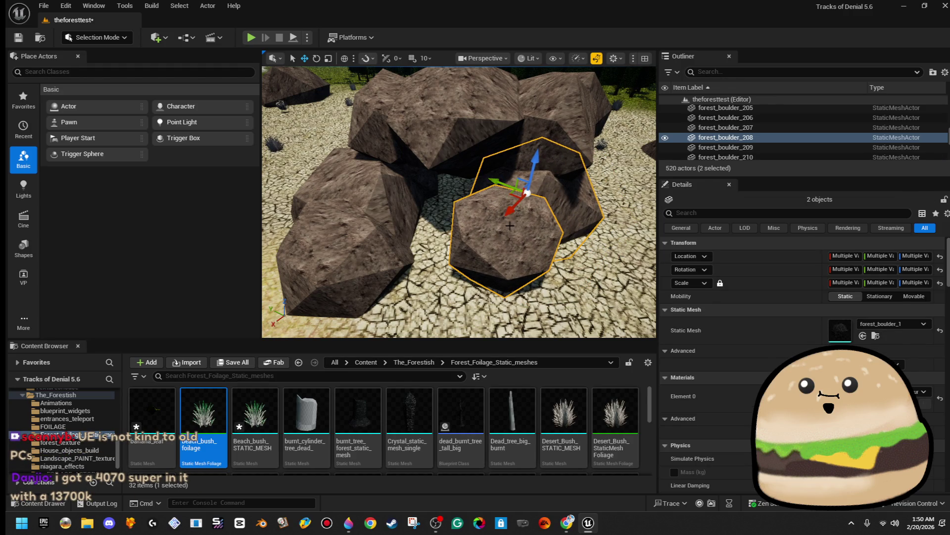
drag(479, 250, 520, 254)
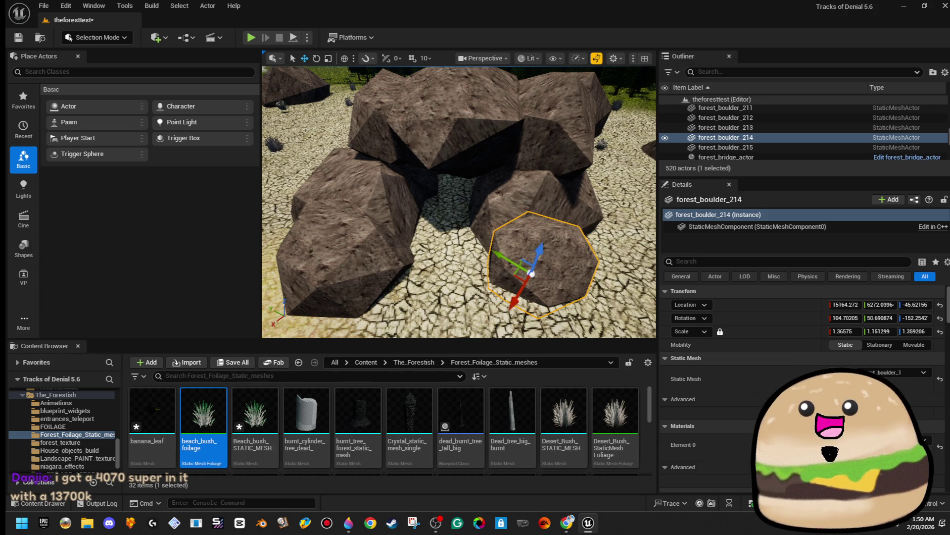
Copy forest_boulder_215 into a new boulder, forest_boulder_216, beside the entrance and scale it to about 1.96.
click(366, 249)
mouse_move(514, 237)
mouse_down()
mouse_move(555, 220)
mouse_move(562, 206)
mouse_up()
key(ctrl+d)
key(r)
key(r)
Slide forest_boulder_216 away from the cave pile, then select the large boulder in front.
key(w)
scroll(460, 202, down, 5)
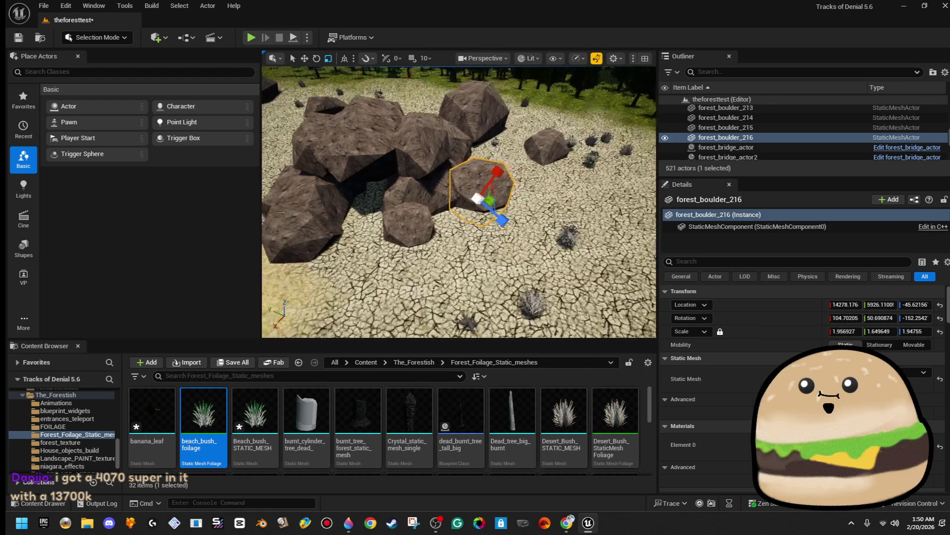
mouse_move(448, 212)
mouse_down()
mouse_move(505, 231)
mouse_move(485, 207)
mouse_move(485, 173)
mouse_move(542, 221)
mouse_up()
scroll(505, 234, down, 3)
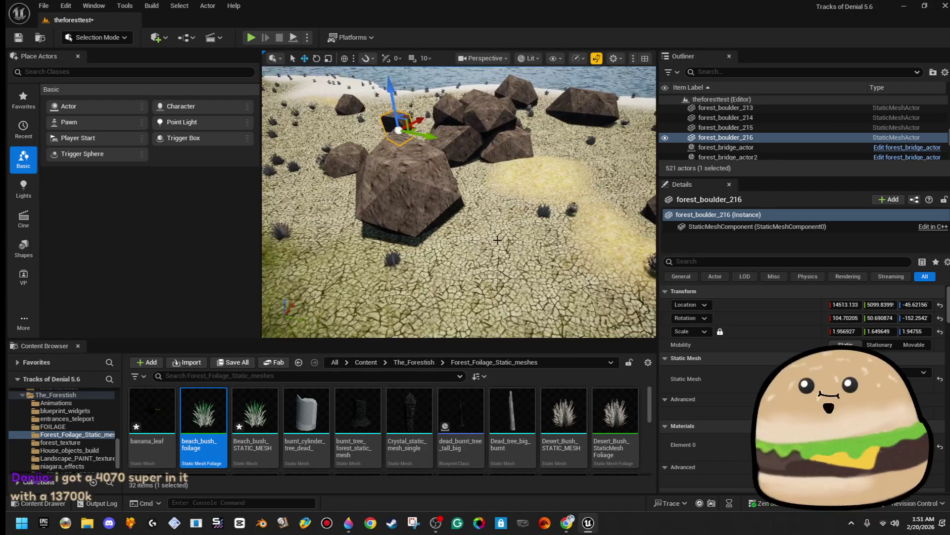
click(414, 195)
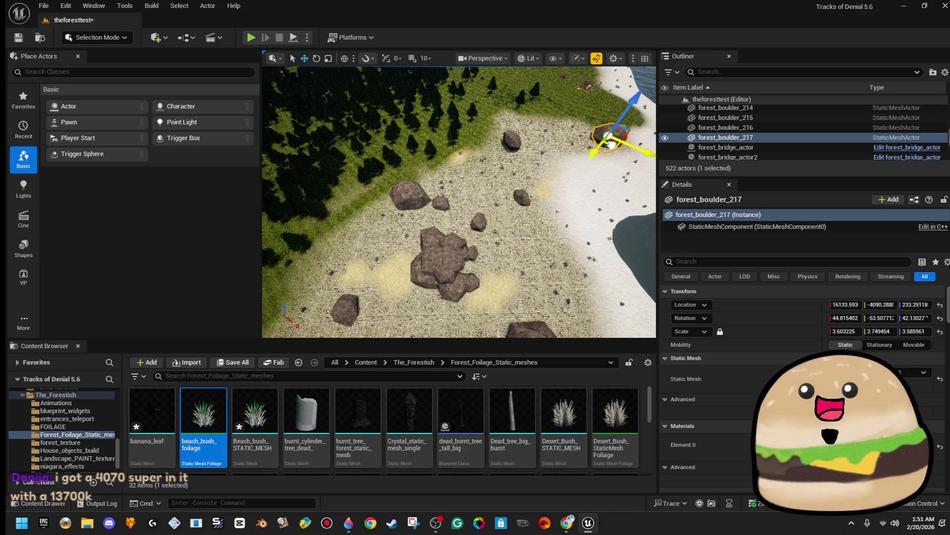
Turn forest_boulder_217 to a new facing on the sand.
key(s)
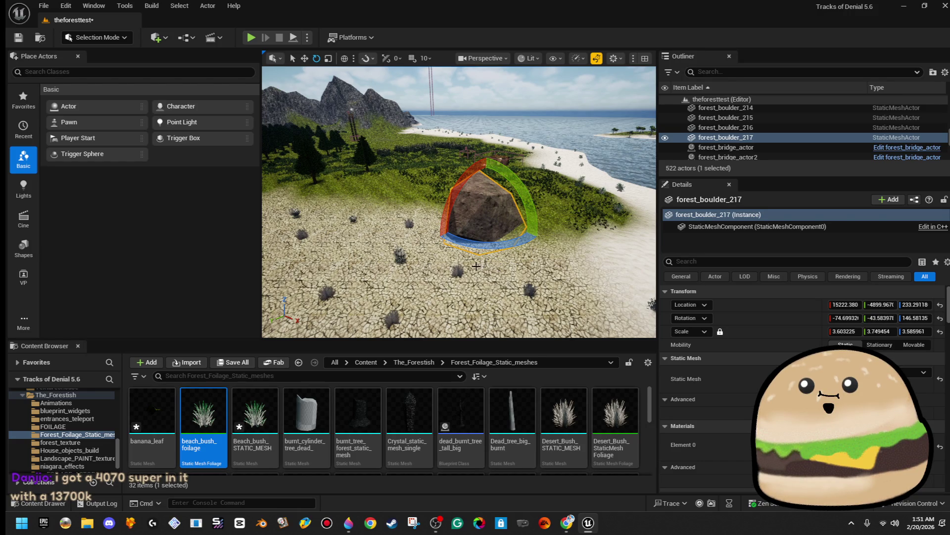
drag(483, 252, 498, 252)
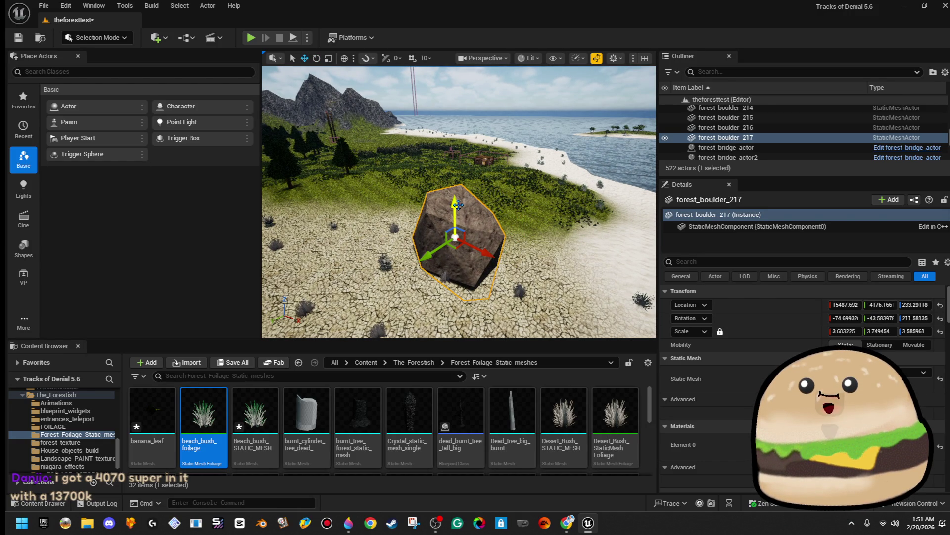
click(460, 277)
mouse_move(460, 277)
mouse_down()
mouse_move(460, 242)
mouse_move(396, 233)
mouse_move(396, 217)
mouse_move(396, 233)
mouse_move(396, 223)
mouse_move(406, 233)
mouse_move(422, 195)
mouse_up()
Sink forest_boulder_122 deeper into the ground and delete forest_boulder_117.
click(422, 195)
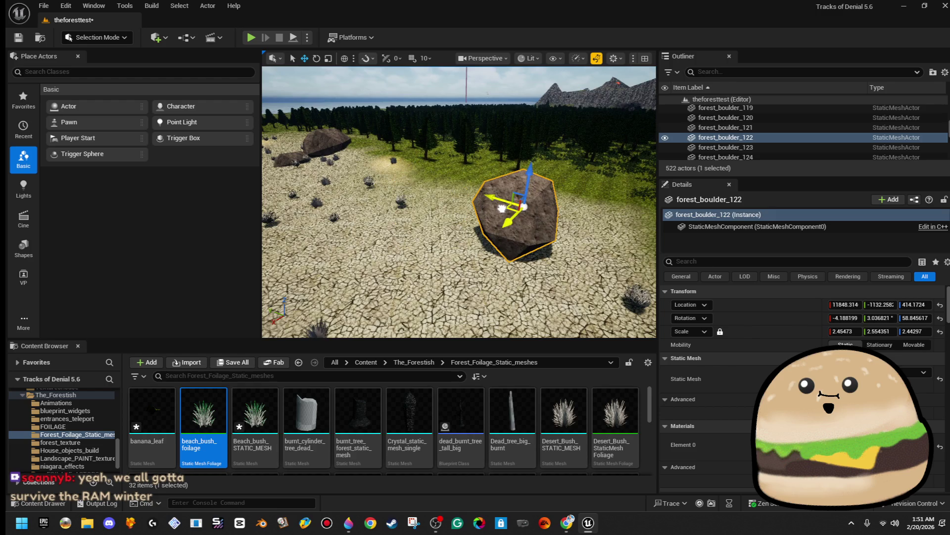
scroll(502, 207, down, 3)
mouse_move(517, 174)
mouse_down()
mouse_move(516, 188)
mouse_move(486, 198)
mouse_move(475, 181)
mouse_move(466, 186)
mouse_up()
click(459, 190)
key(Delete)
Reposition forest_boulder_204 on the sand, add forest_boulder_218, and start a play-test.
click(532, 221)
key(f)
key(e)
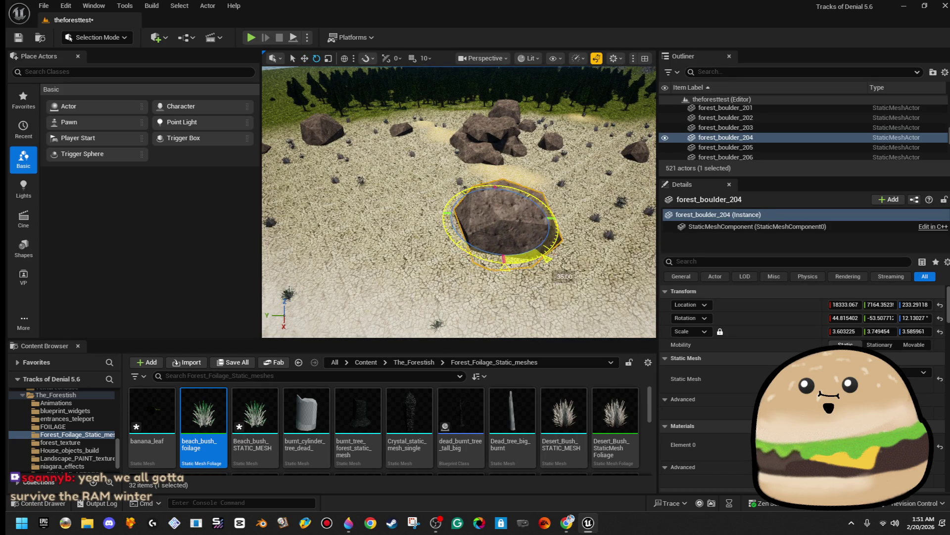
mouse_move(492, 221)
mouse_down()
mouse_move(421, 248)
mouse_move(356, 250)
mouse_move(304, 238)
mouse_move(511, 222)
mouse_up()
right_click(374, 237)
click(340, 241)
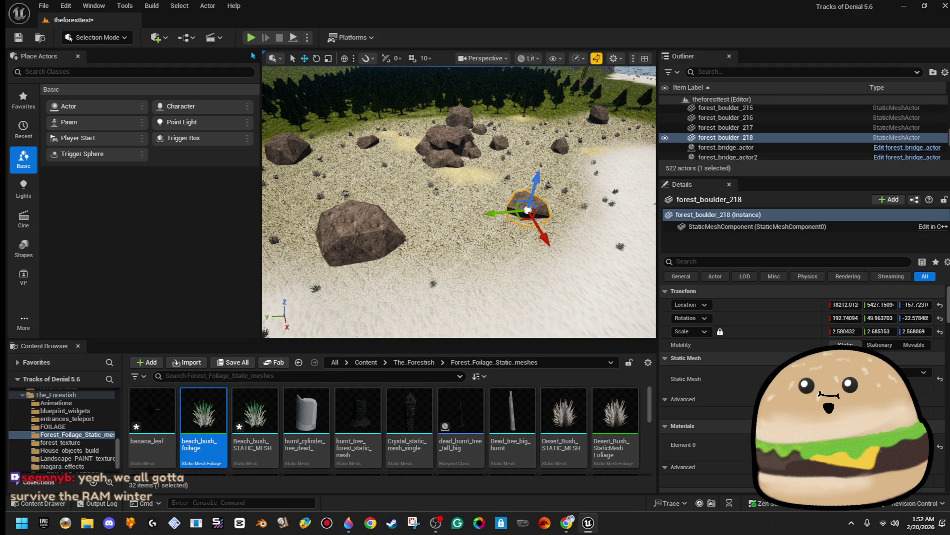
key(alt+p)
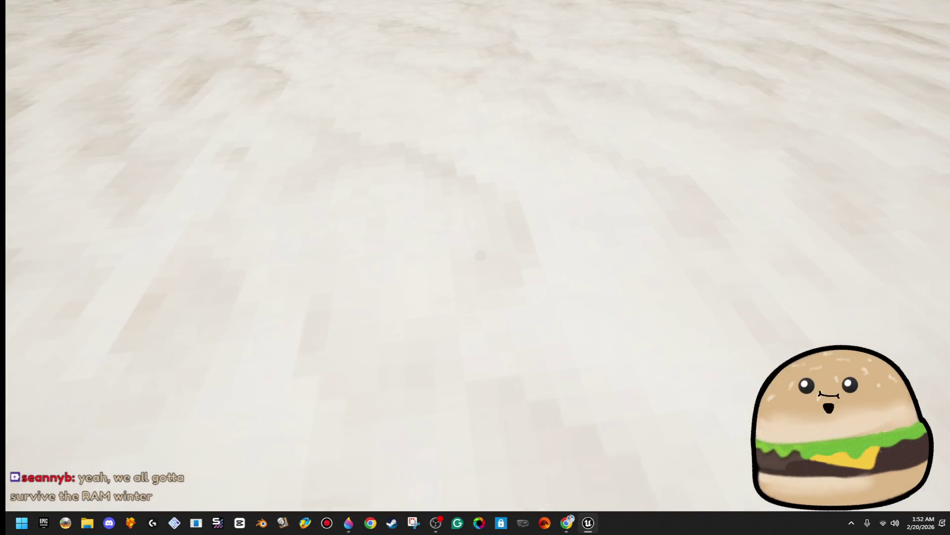
Walk across the desert past the rock pile into the dark cave passage, then stop playing.
key(w)
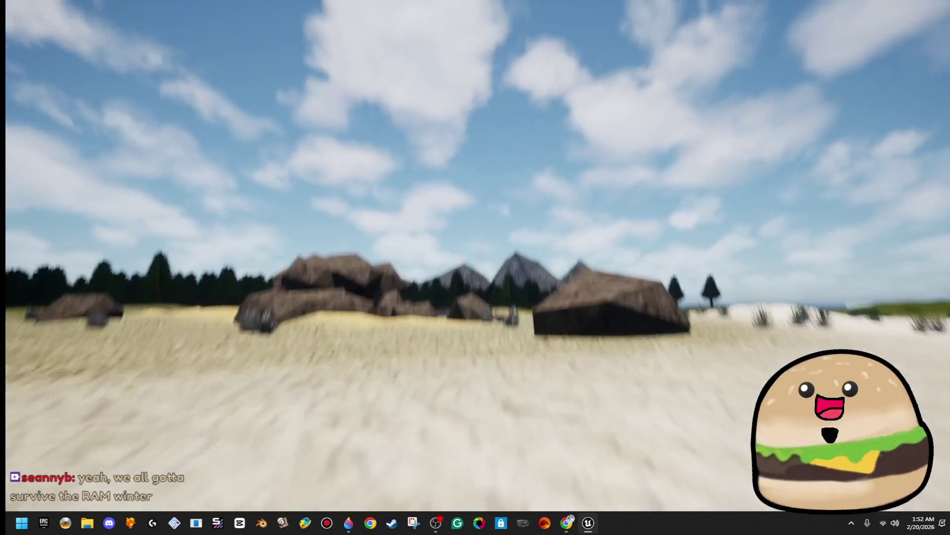
key(w)
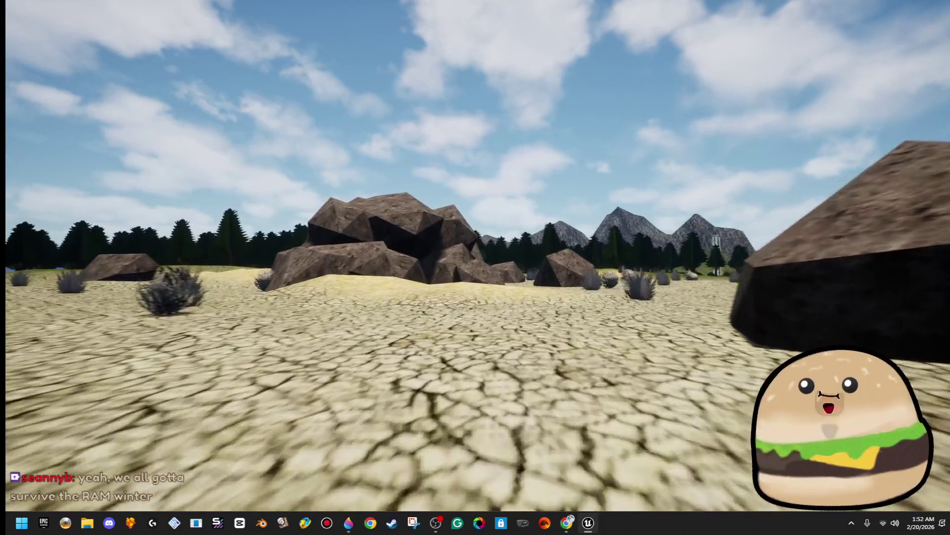
key(w)
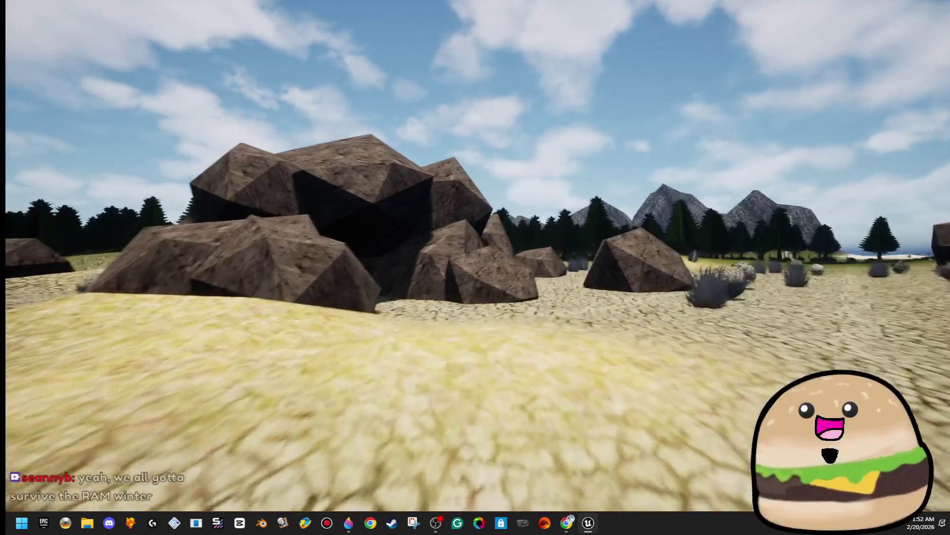
key(w)
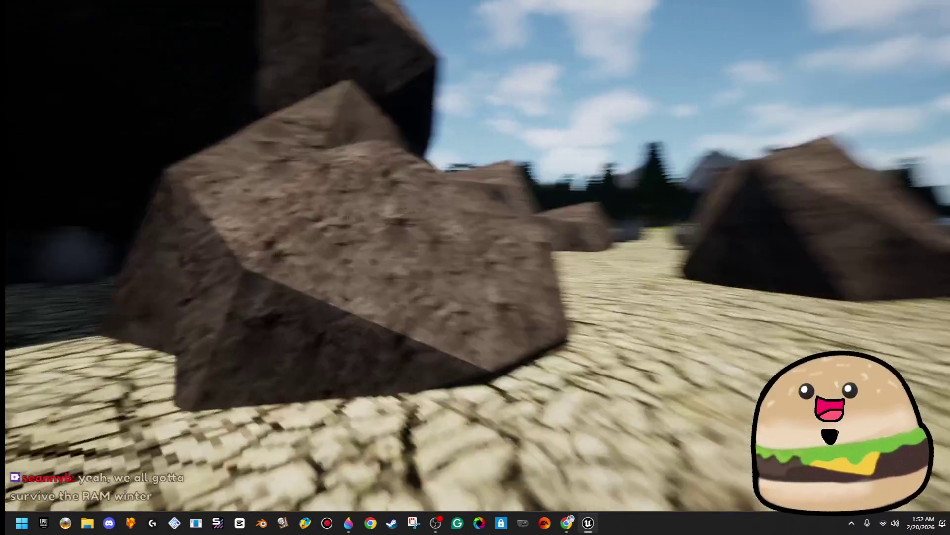
key(w)
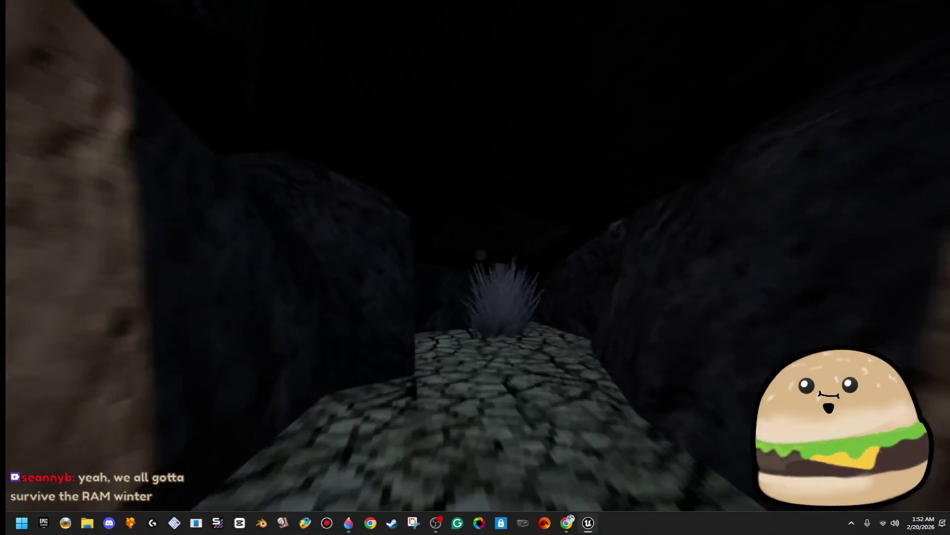
key(w)
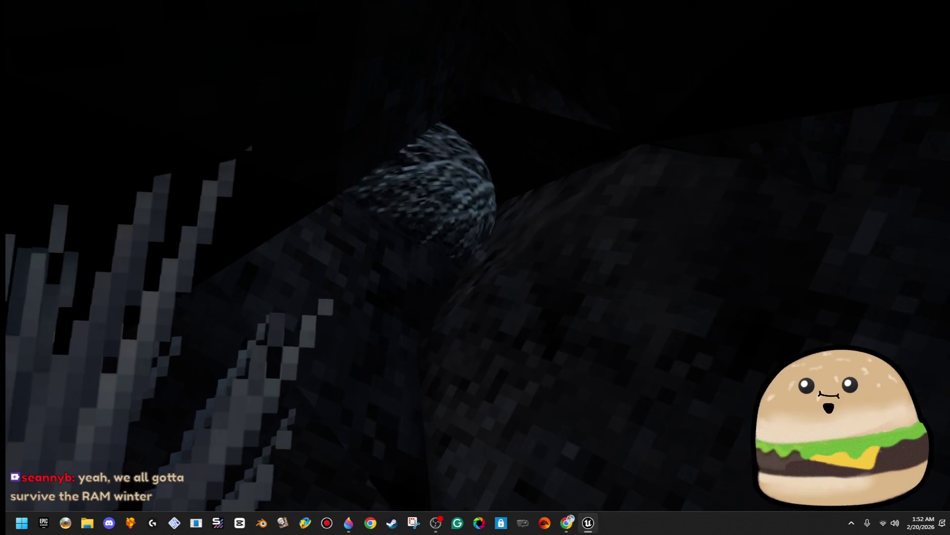
key(Escape)
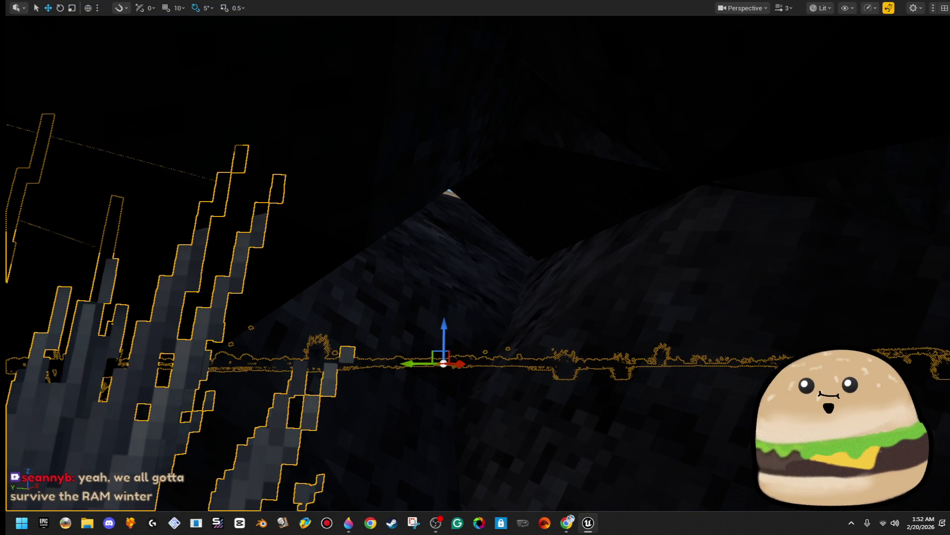
Delete the grass bush from the cave floor in Foliage mode.
key(Escape)
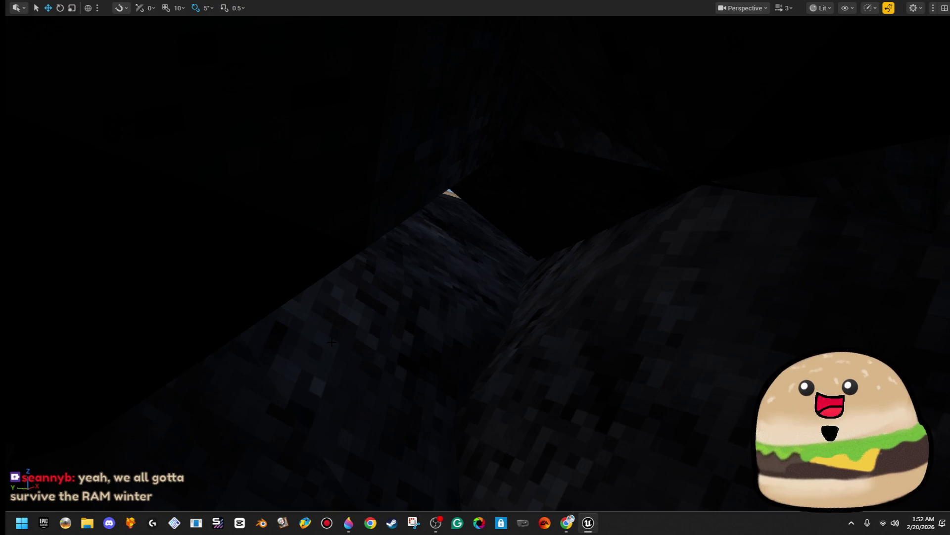
click(299, 345)
key(f)
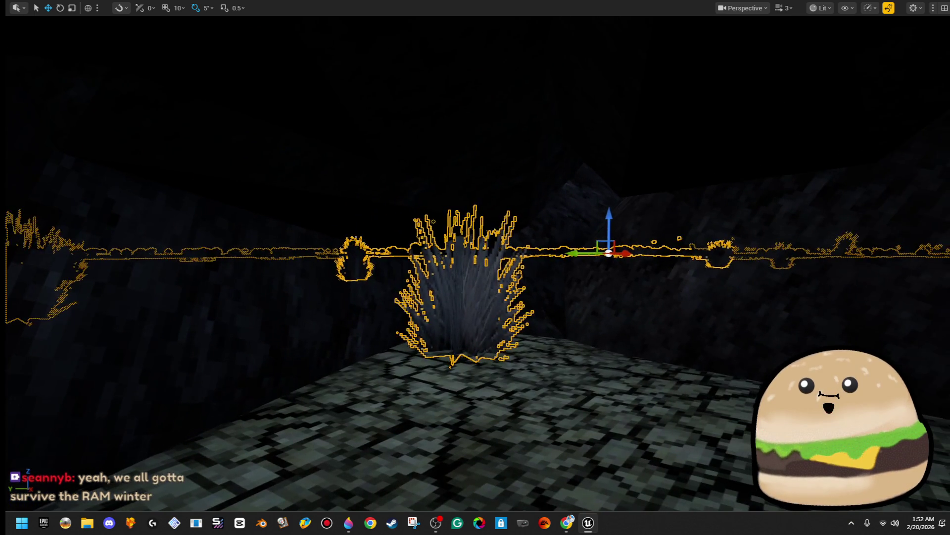
key(F11)
click(119, 38)
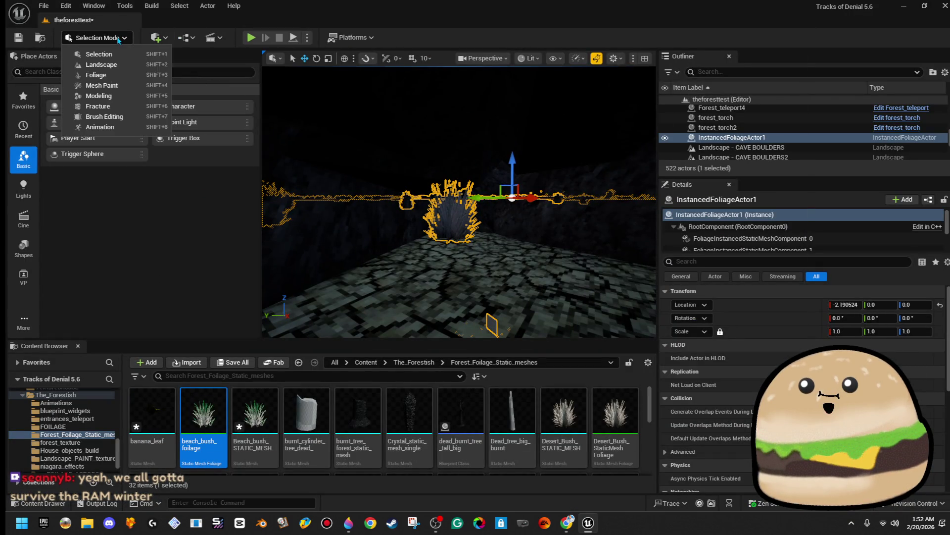
click(120, 75)
key(F11)
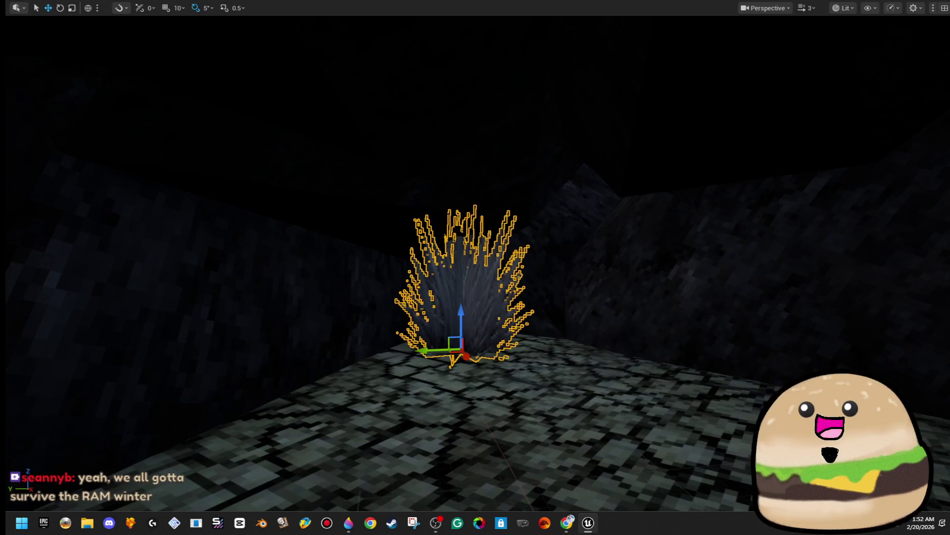
key(Delete)
Fly out of the cave and, back in Select mode, select the tumbleweed foliage.
key(w)
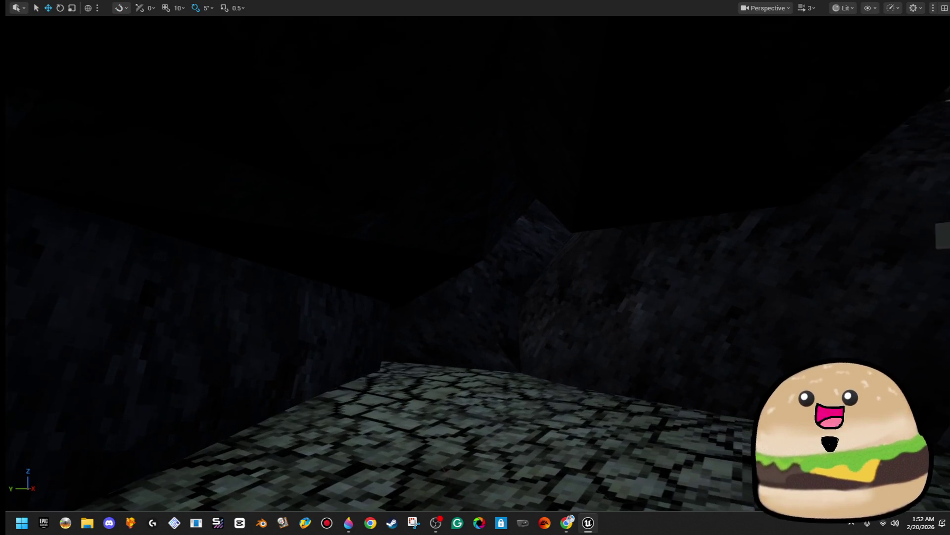
key(w)
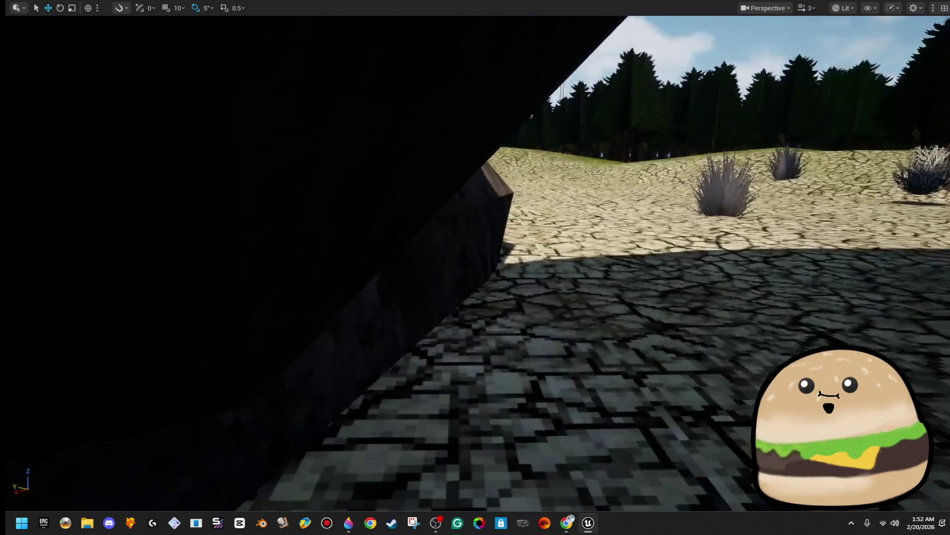
key(w)
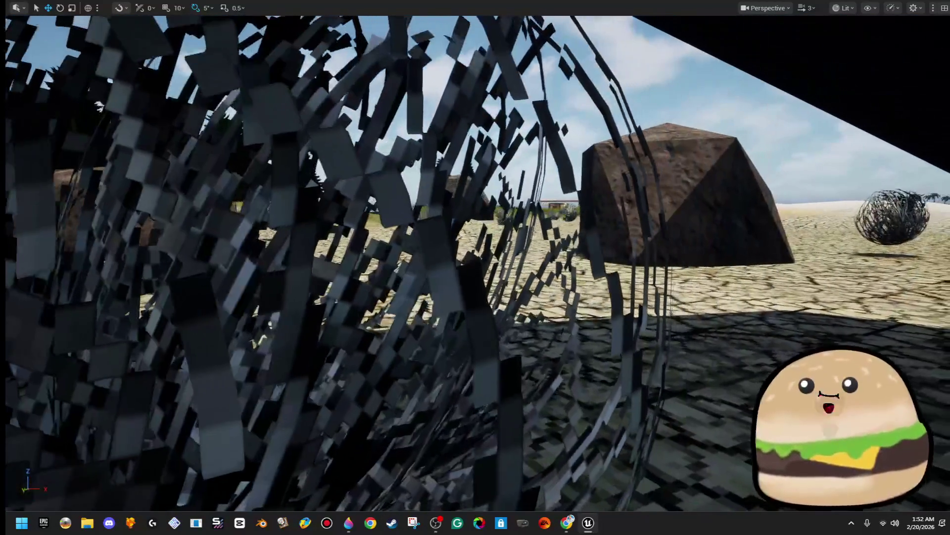
key(w)
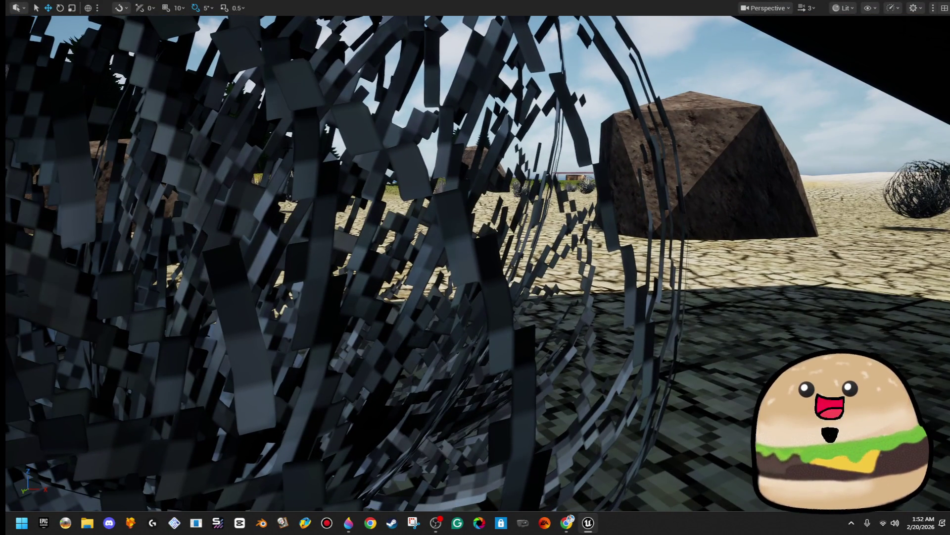
key(F11)
click(94, 37)
click(86, 60)
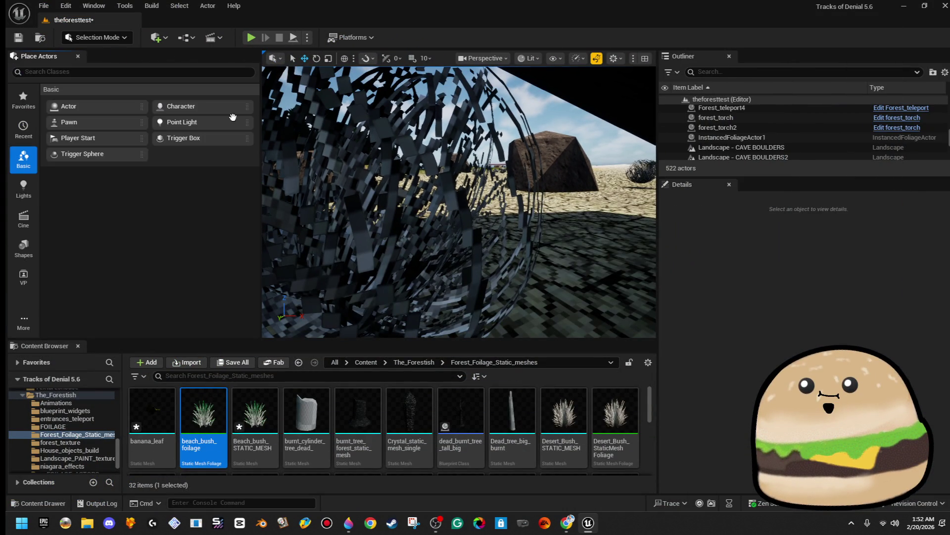
click(328, 159)
key(F11)
Fly the camera out from under the overhang up close to the tumbleweed by the rock.
key(d)
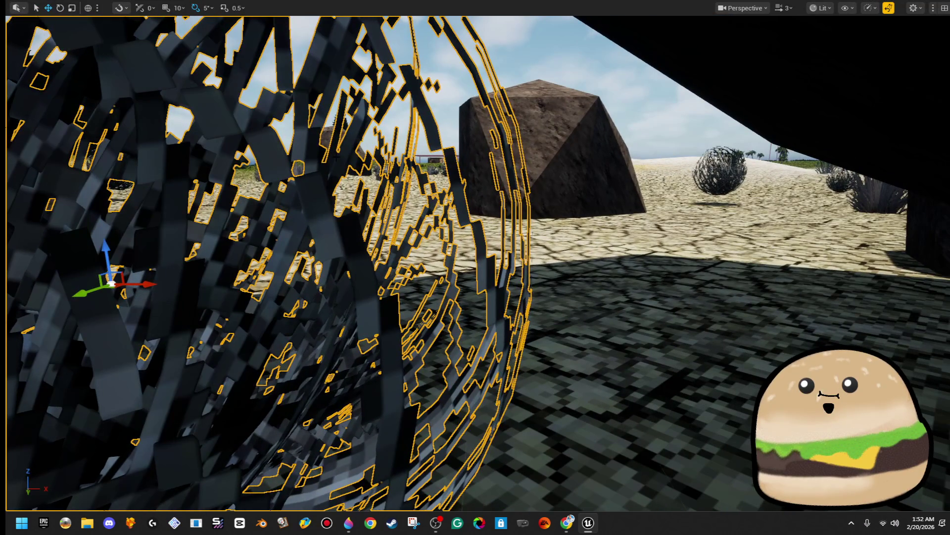
key(w)
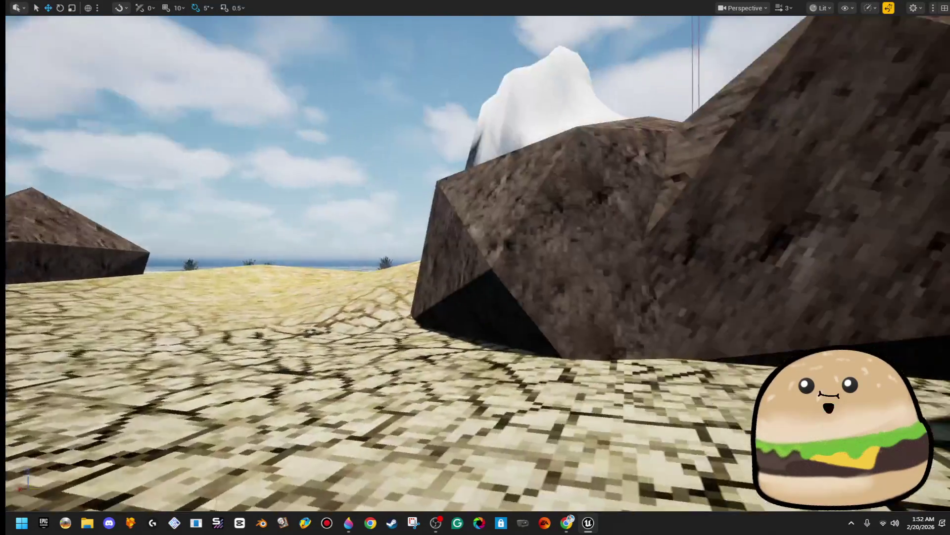
key(s)
key(w)
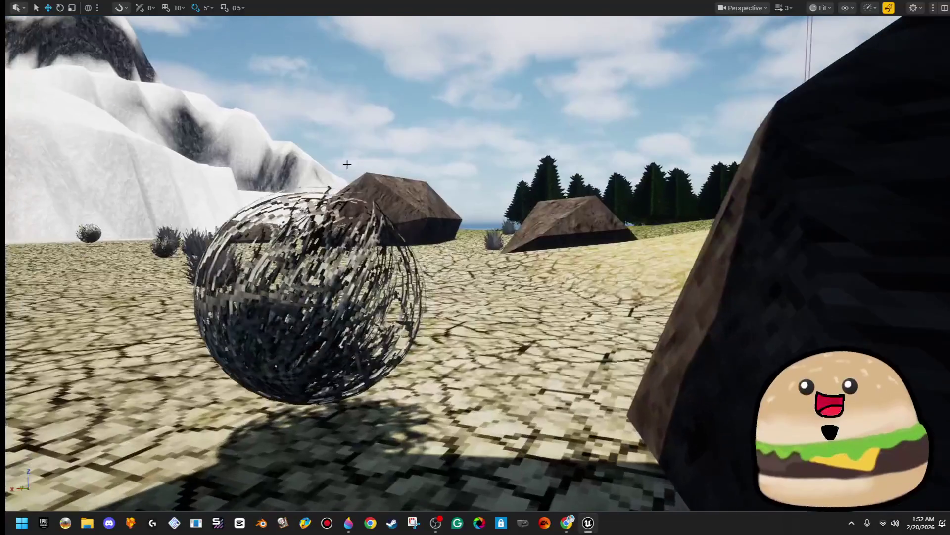
key(w)
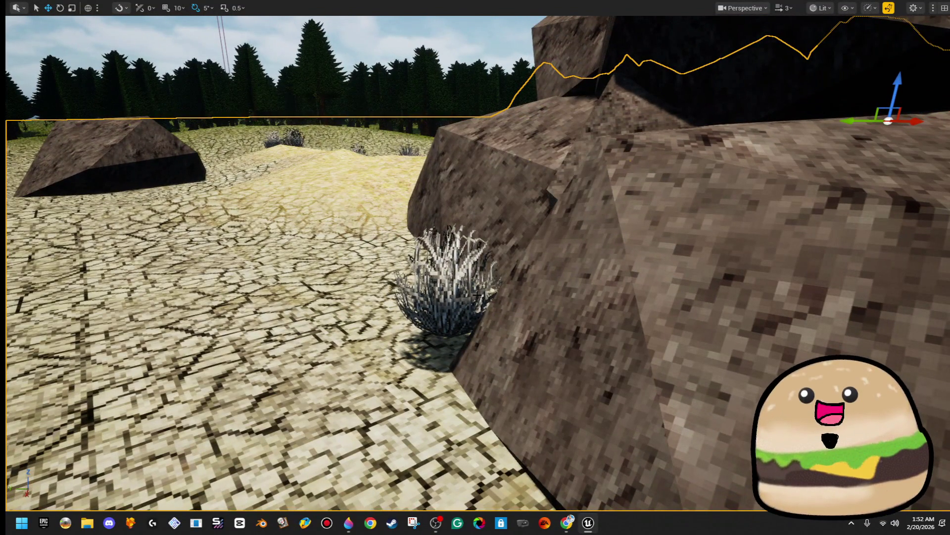
drag(477, 295, 474, 297)
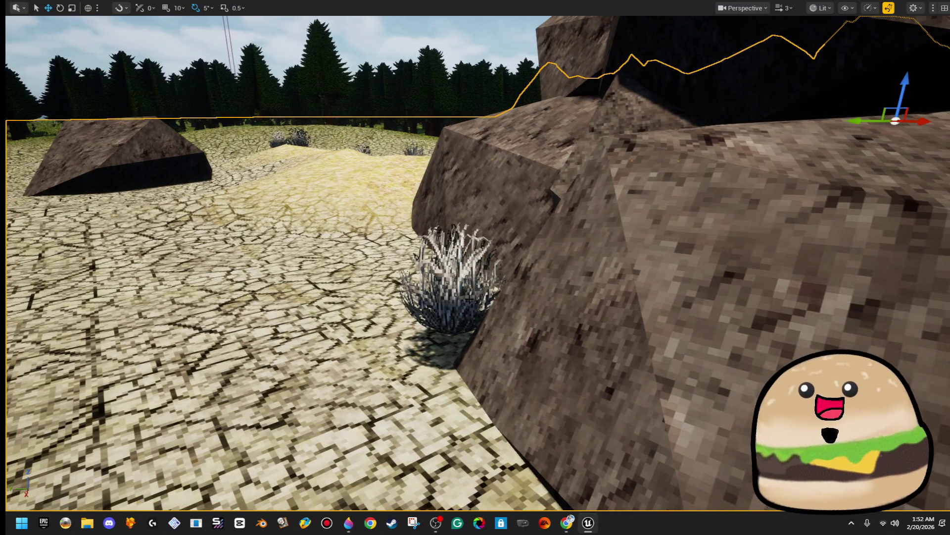
Move the rock on the right of the cave into the opening and raise it to close the gap above.
mouse_move(368, 275)
mouse_down()
mouse_move(321, 334)
mouse_move(302, 341)
mouse_move(303, 331)
mouse_move(411, 335)
mouse_move(350, 238)
mouse_move(364, 261)
mouse_move(347, 260)
mouse_move(376, 245)
mouse_move(362, 240)
mouse_up()
click(646, 233)
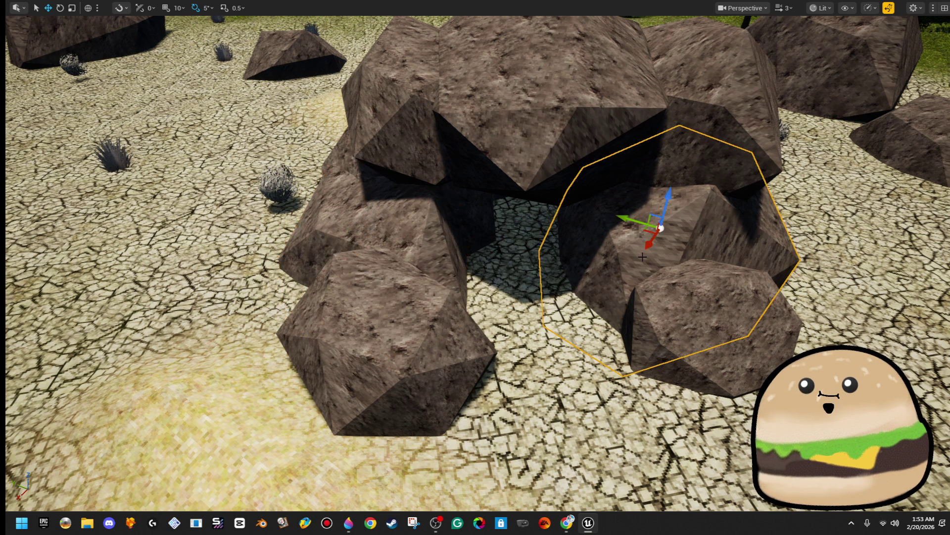
mouse_move(646, 233)
mouse_down()
mouse_move(675, 233)
mouse_move(669, 243)
mouse_move(712, 254)
mouse_move(709, 248)
mouse_move(701, 289)
mouse_up()
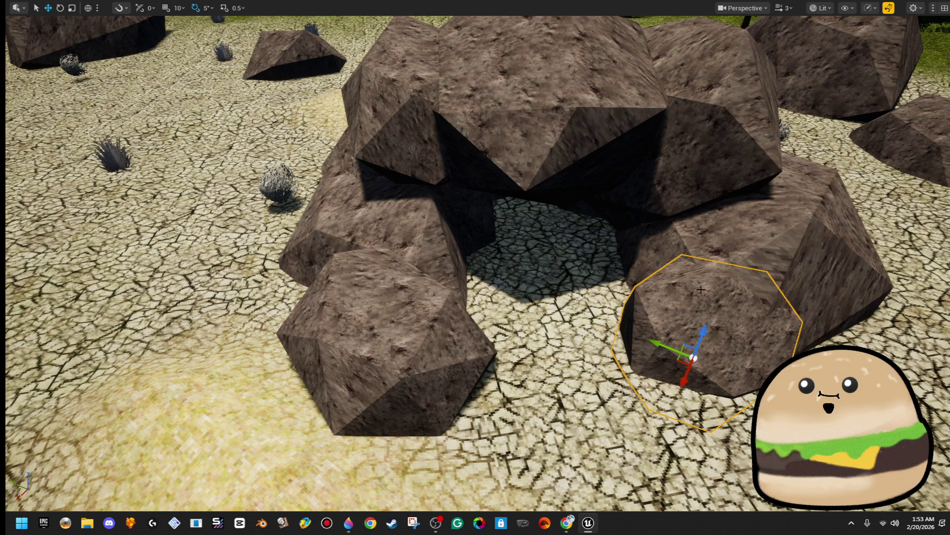
drag(694, 357, 600, 229)
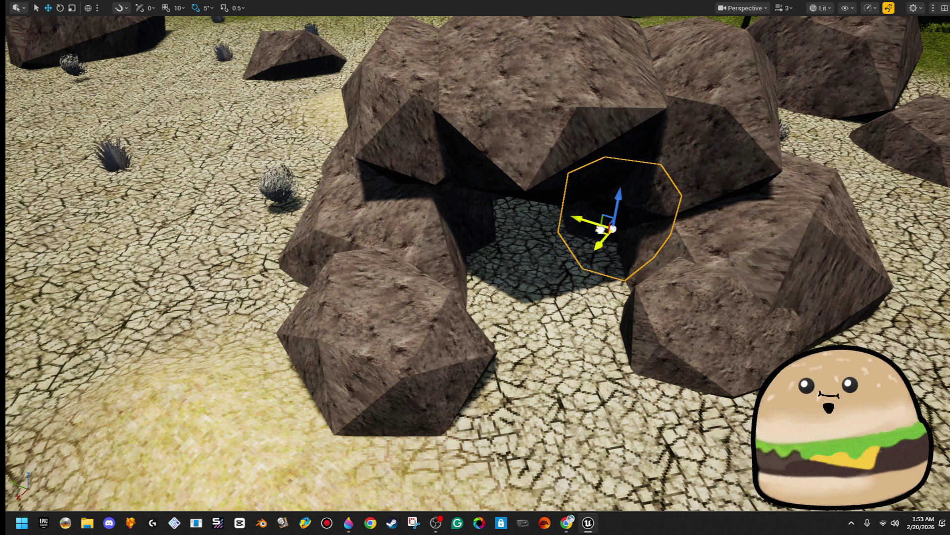
scroll(600, 229, up, 10)
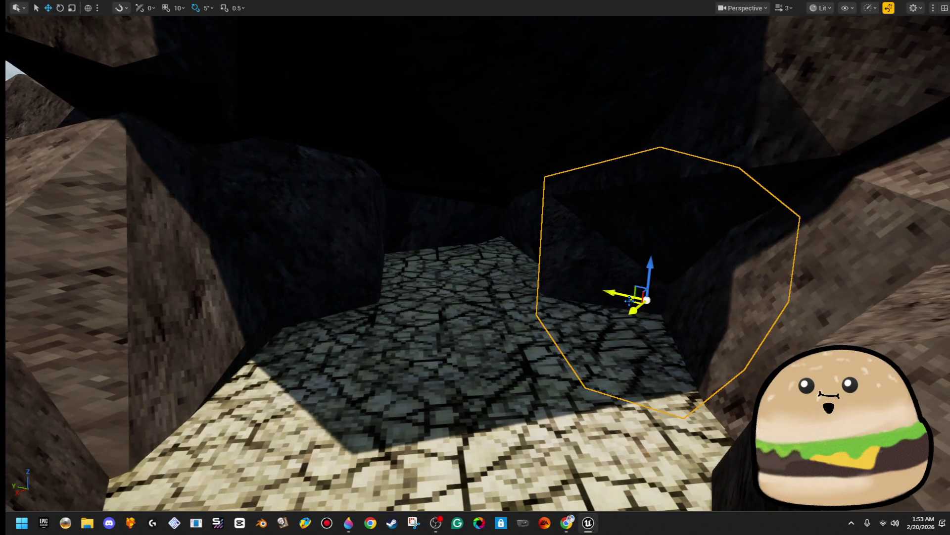
drag(629, 299, 620, 322)
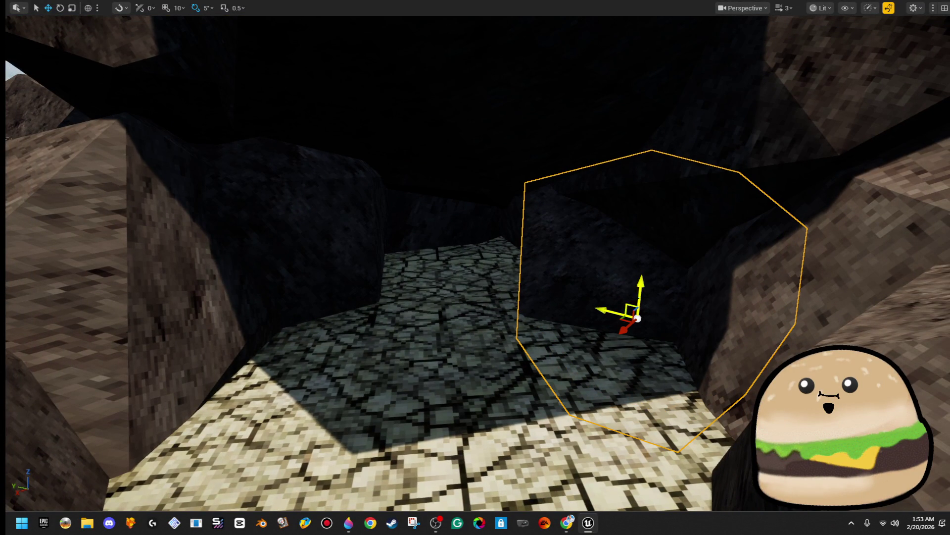
drag(644, 284, 645, 235)
mouse_move(626, 291)
mouse_down()
mouse_move(602, 308)
mouse_move(605, 282)
mouse_move(625, 286)
mouse_move(200, 263)
mouse_up()
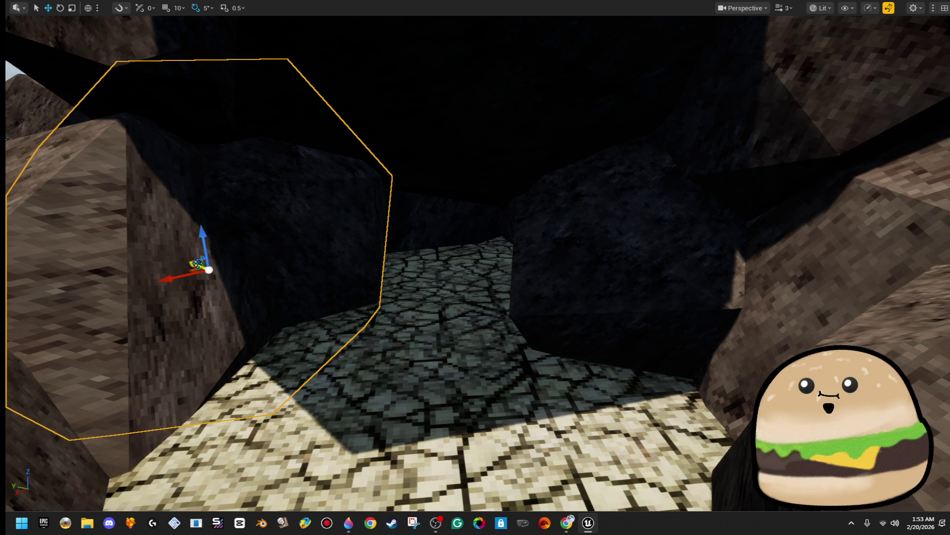
mouse_move(208, 270)
mouse_down()
mouse_move(202, 233)
mouse_move(177, 252)
mouse_move(201, 251)
mouse_move(184, 245)
mouse_move(220, 262)
mouse_move(192, 254)
mouse_up()
Push the lower-right rock back into the pile and frame forest_boulder_214 beside the gap.
scroll(475, 262, down, 5)
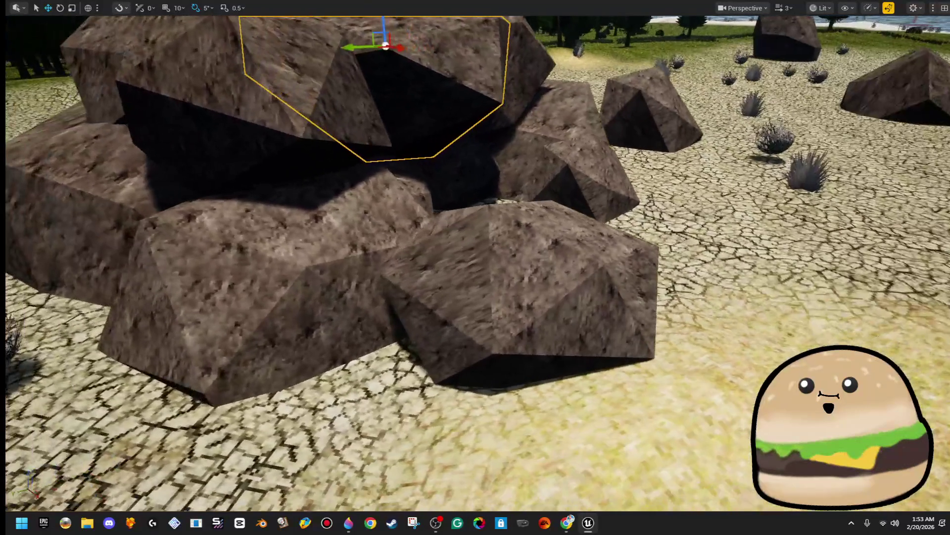
click(453, 225)
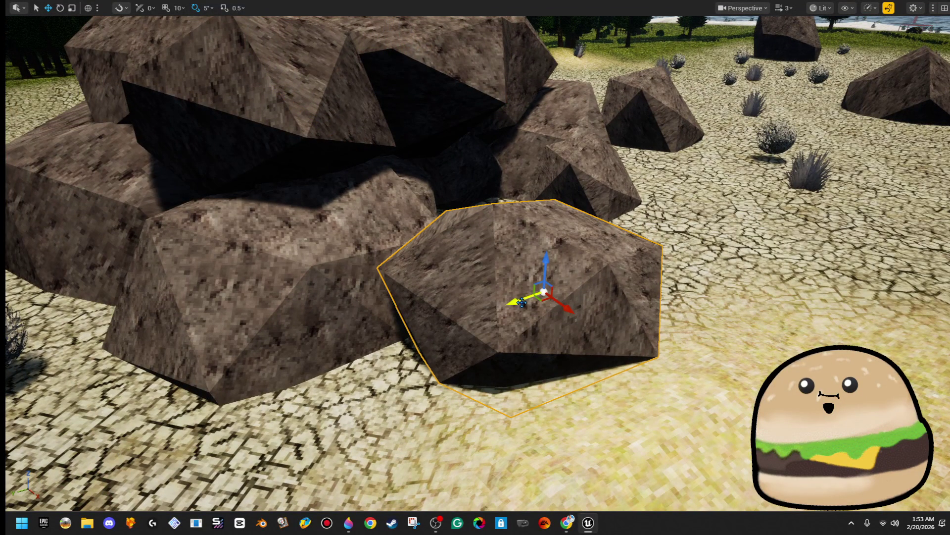
drag(539, 298, 491, 279)
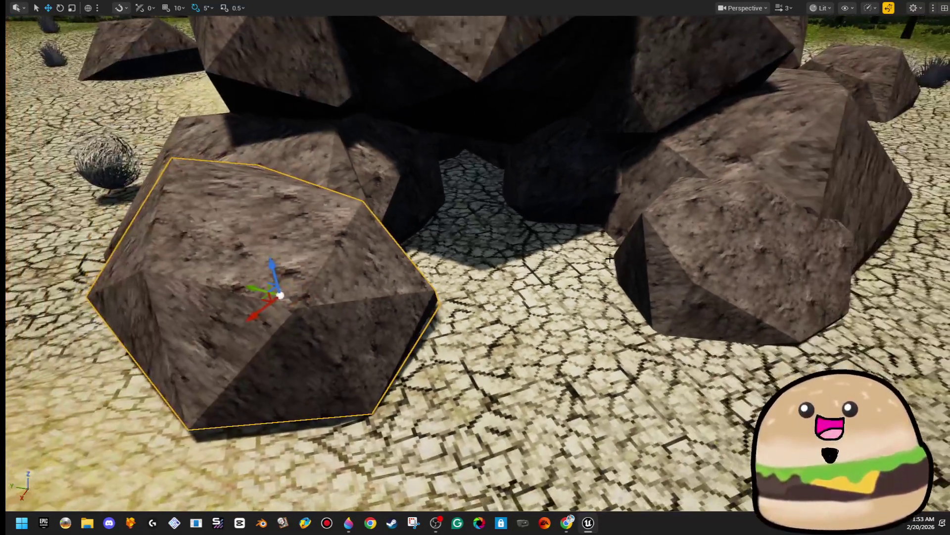
click(693, 271)
key(f)
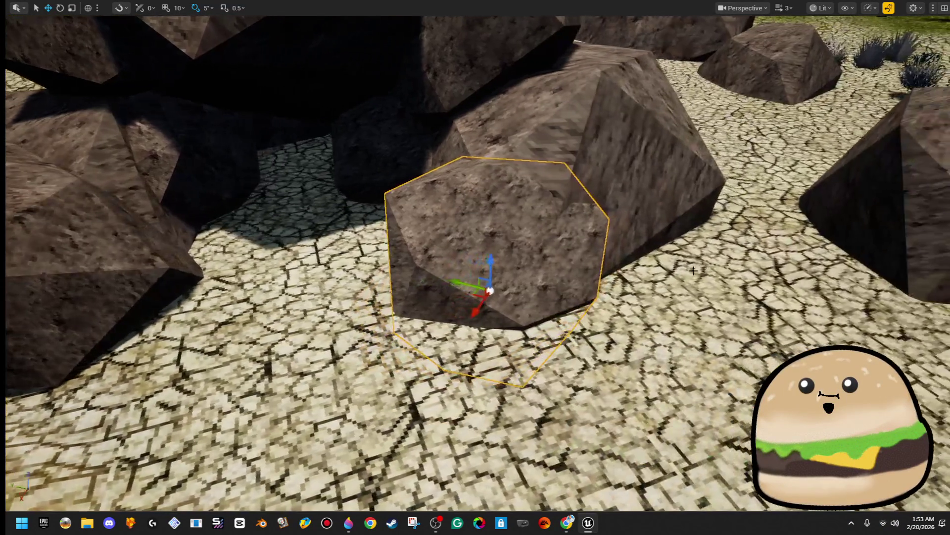
scroll(693, 270, down, 5)
key(F11)
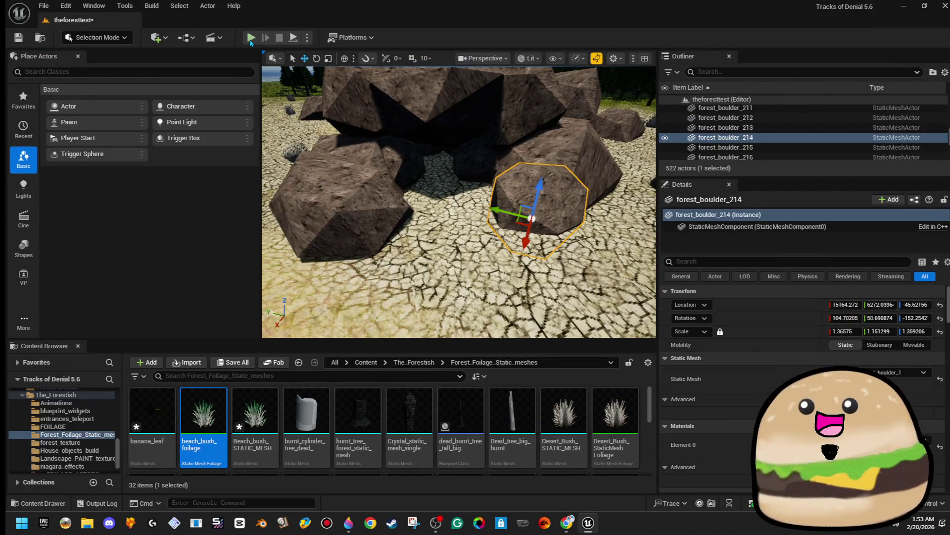
Play-test by walking forward into the dark tunnel, then stop.
key(alt+p)
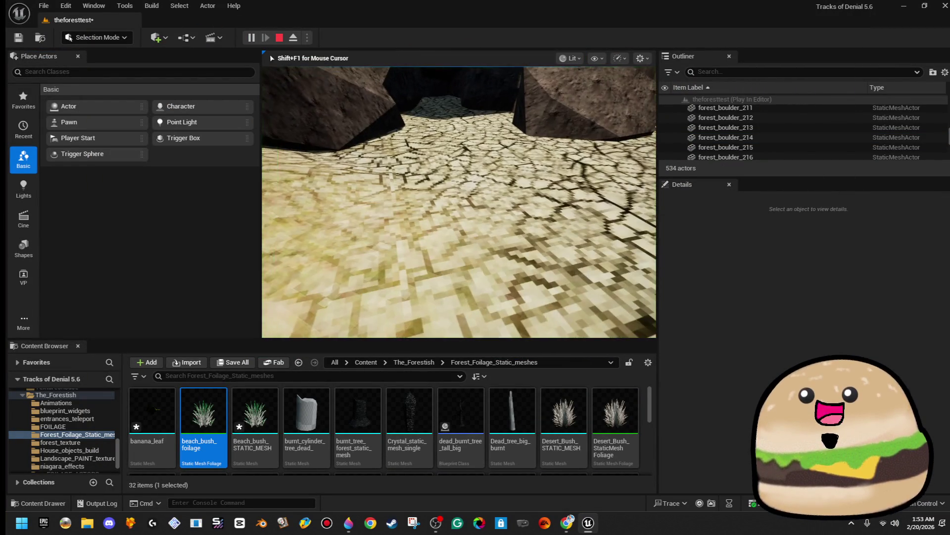
key(w)
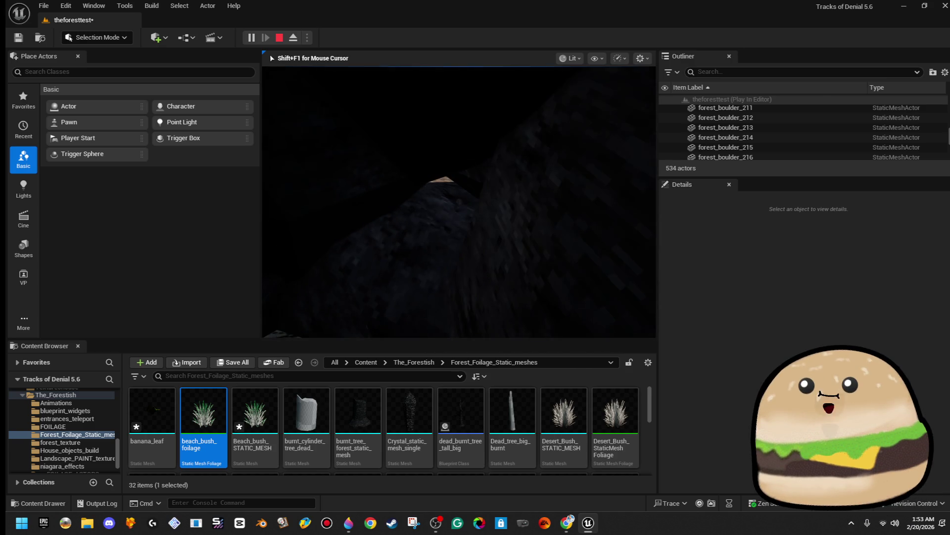
key(Escape)
Enlarge forest_boulder_205 from about 2.98 to 3.72 scale to seal the cave-wall gap.
click(408, 106)
key(f)
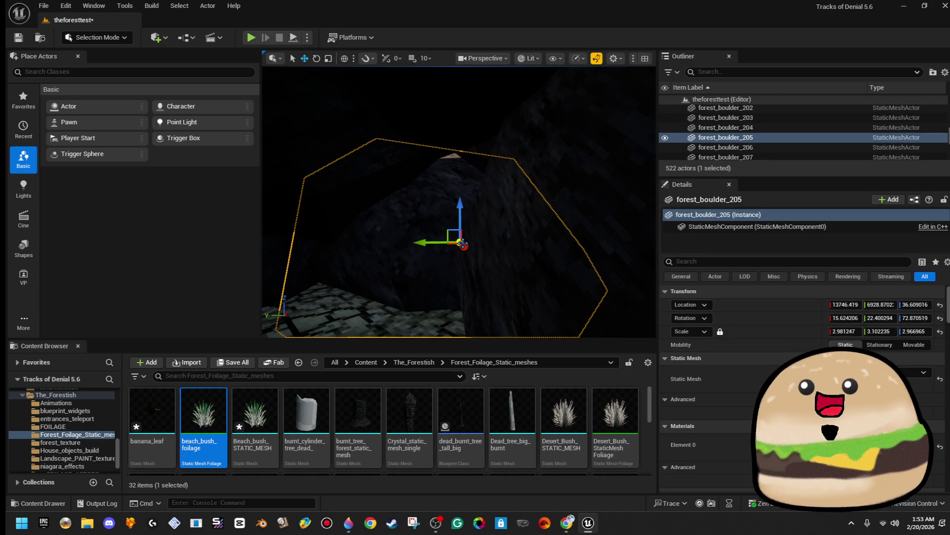
mouse_move(503, 232)
mouse_down()
mouse_move(495, 238)
mouse_move(519, 213)
mouse_move(478, 235)
mouse_move(490, 230)
mouse_move(471, 225)
mouse_move(487, 218)
mouse_up()
scroll(344, 100, down, 5)
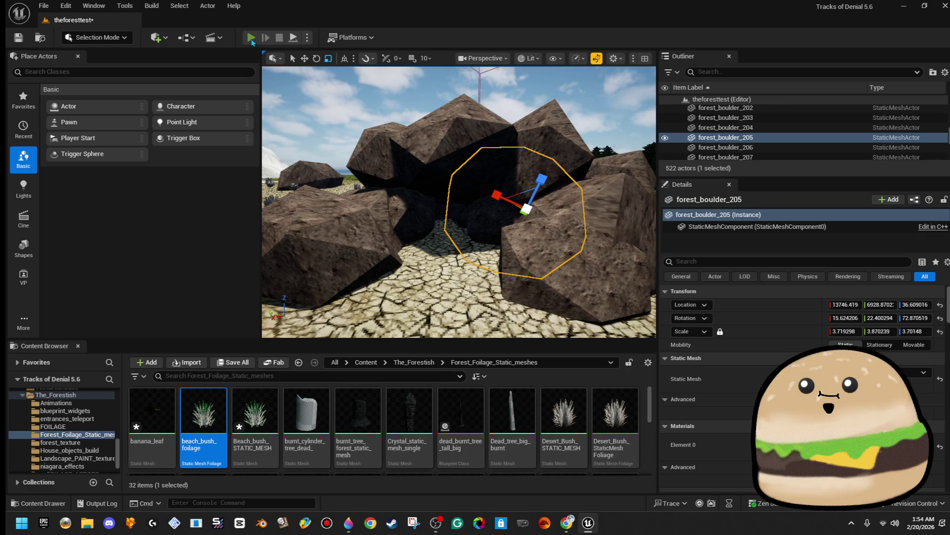
key(alt+p)
In fullscreen play, walk into the dark cave, turn around, walk back out, and stop.
key(F11)
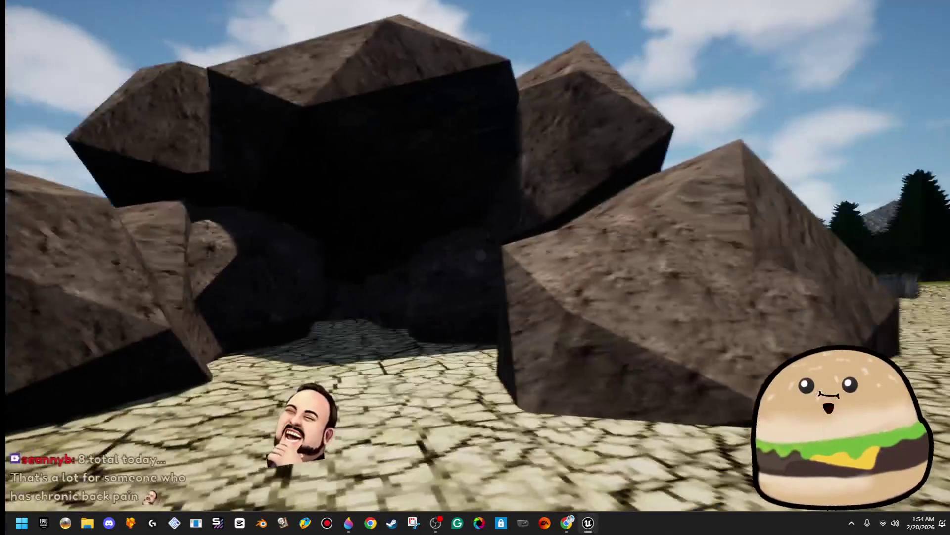
key(w)
key(w)
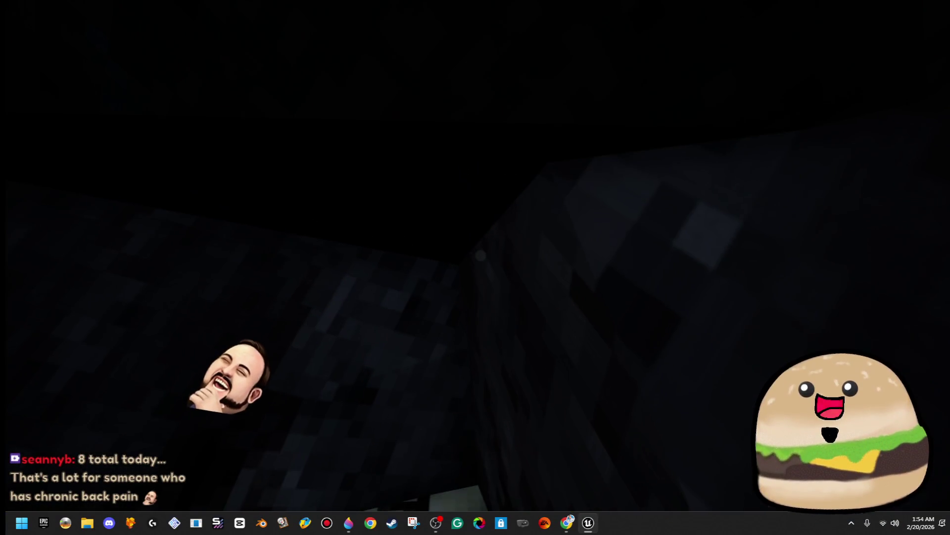
key(w)
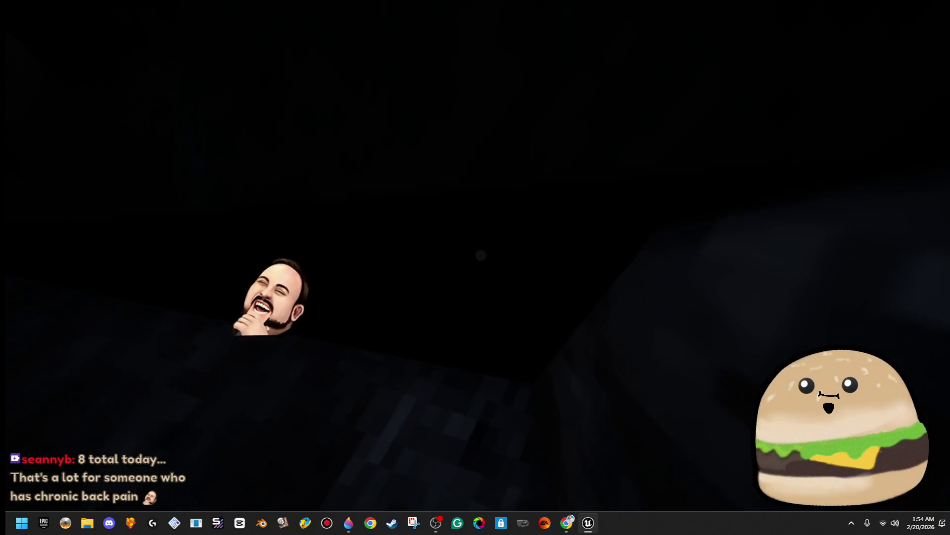
key(w)
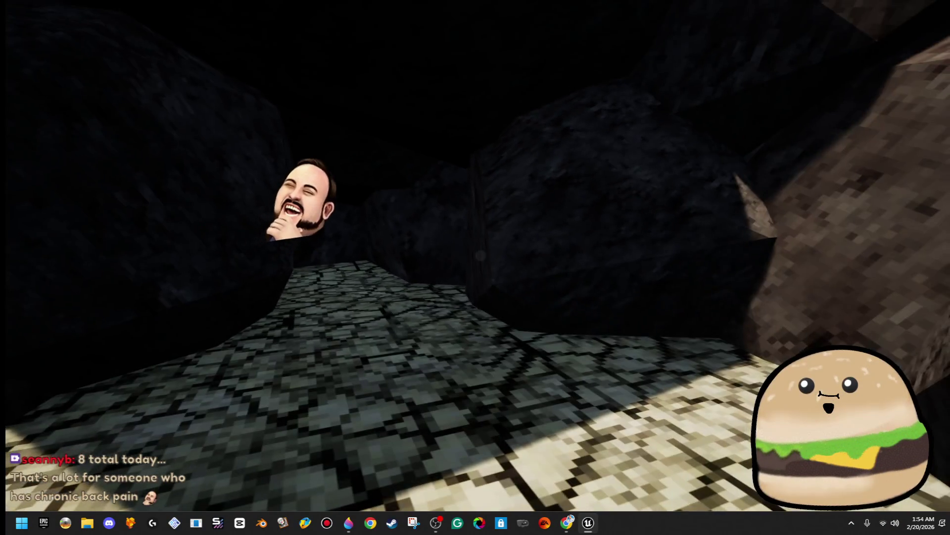
key(s)
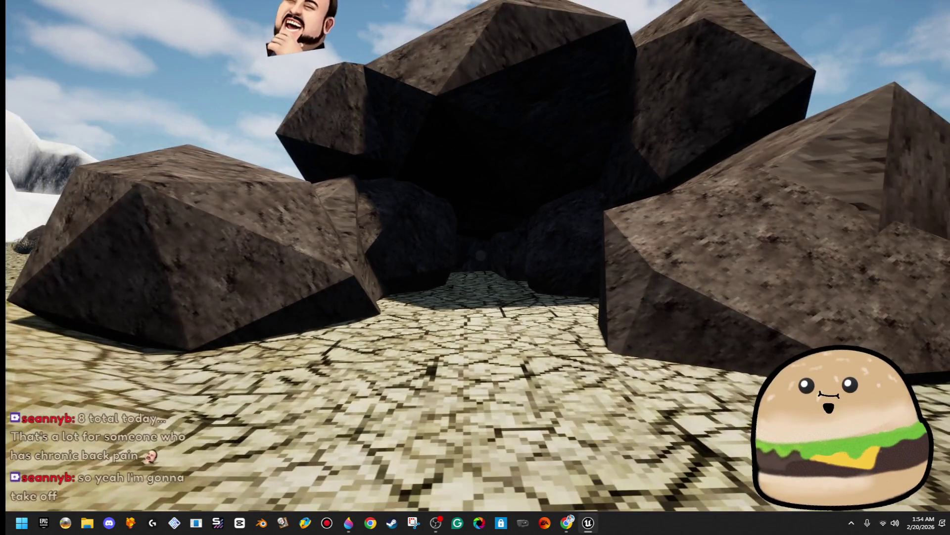
key(Escape)
mouse_move(347, 223)
mouse_down()
mouse_move(317, 238)
mouse_move(88, 65)
mouse_move(334, 127)
mouse_up()
Save the theforesttest level and turn the fullscreen viewport toward the forest and mountains.
key(F11)
click(20, 37)
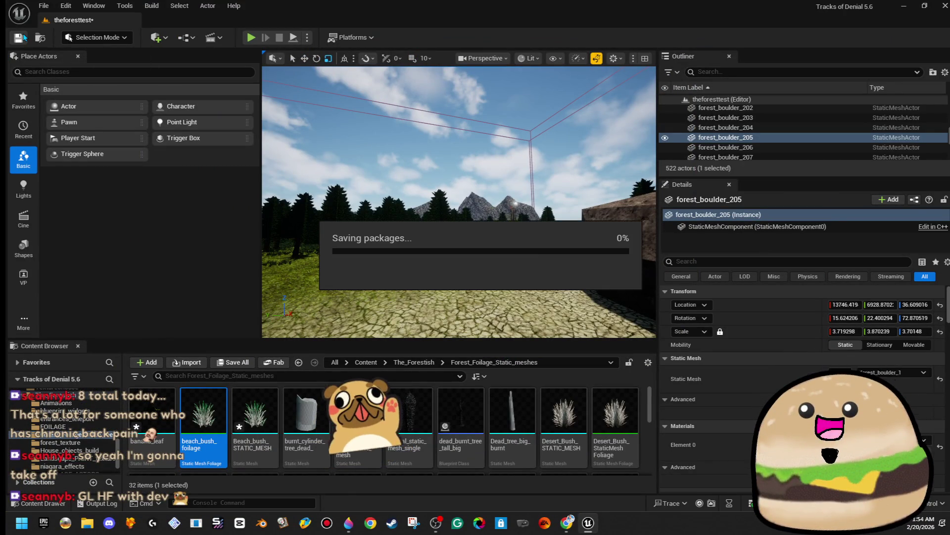
drag(465, 177, 446, 189)
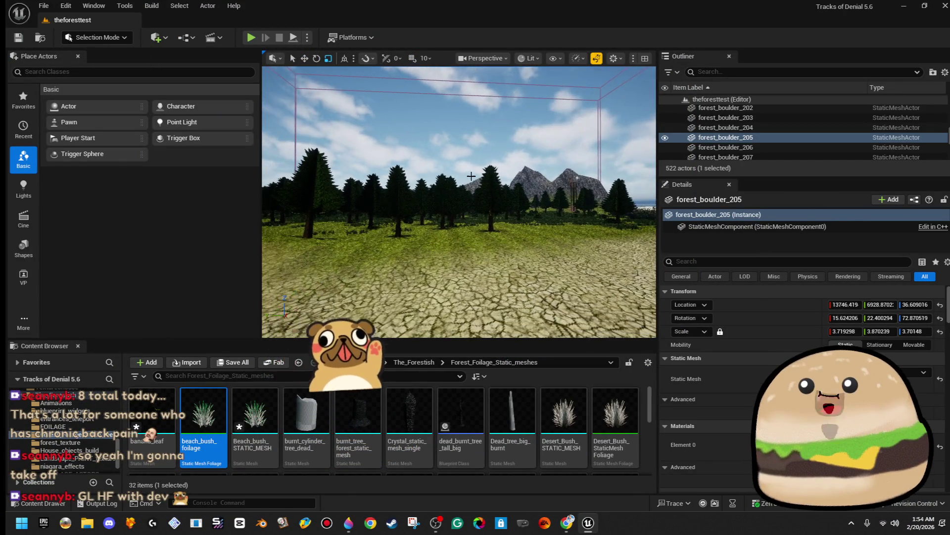
key(F11)
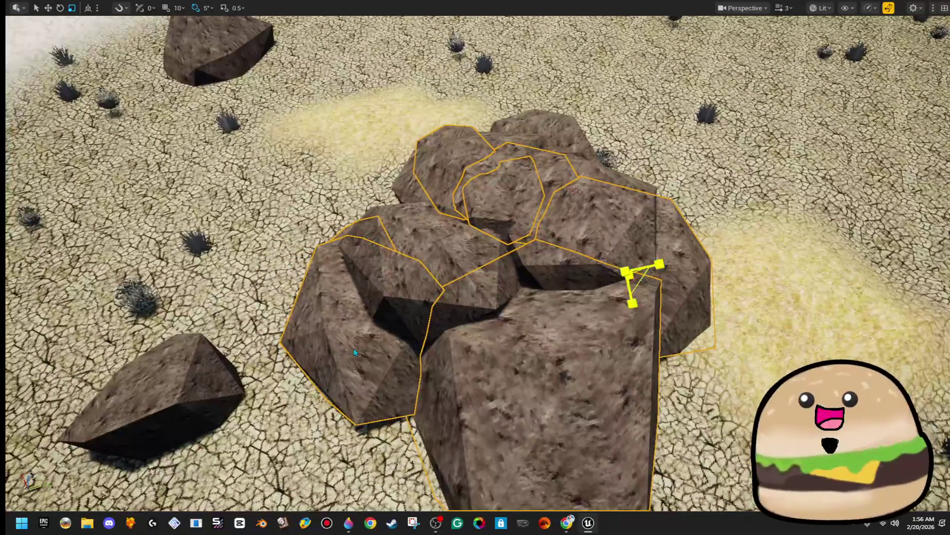
Move a boulder up and right and rotate the rocks 50 degrees to form the cave mound.
click(355, 346)
drag(367, 327, 426, 262)
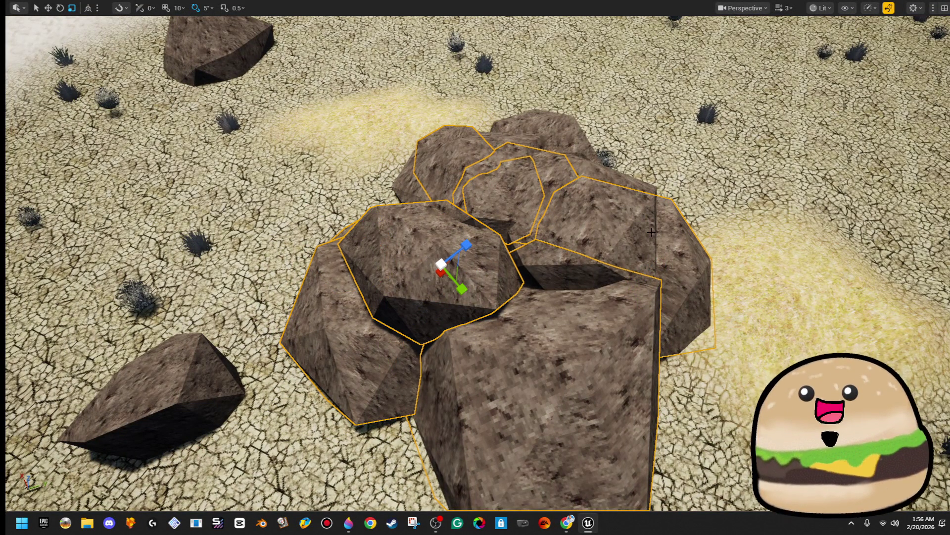
key(e)
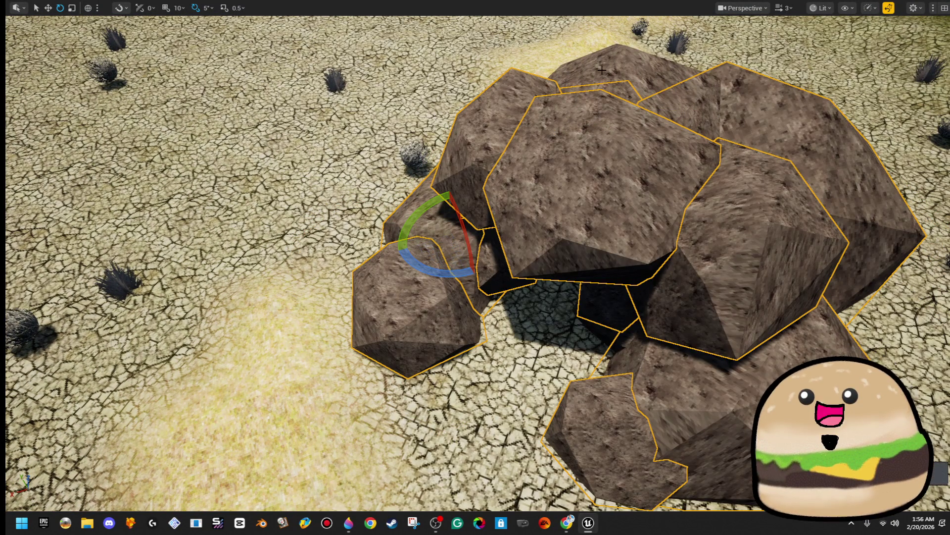
drag(584, 124, 580, 144)
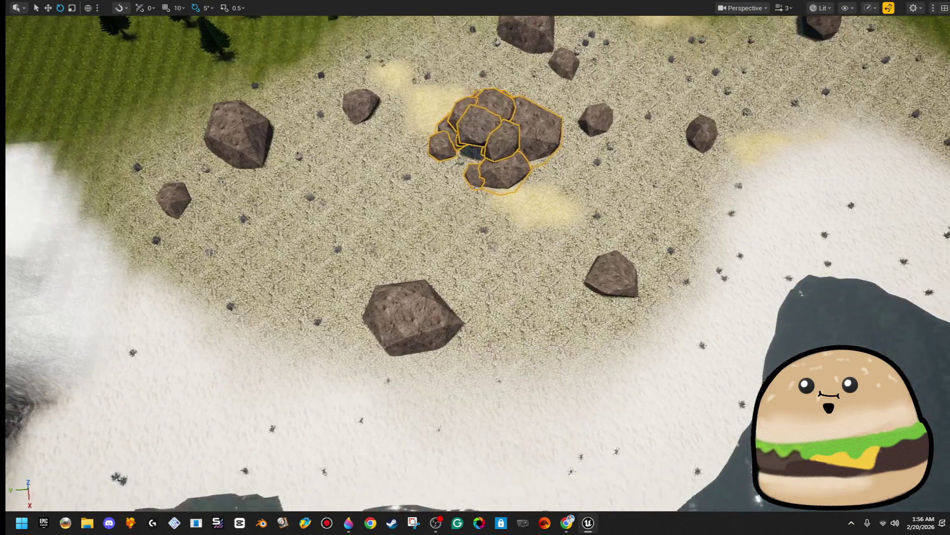
key(w)
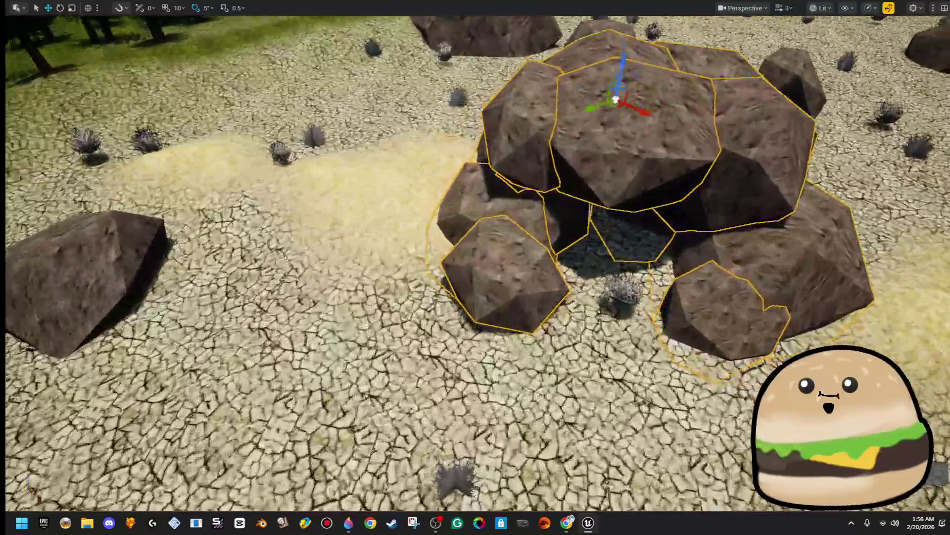
key(f)
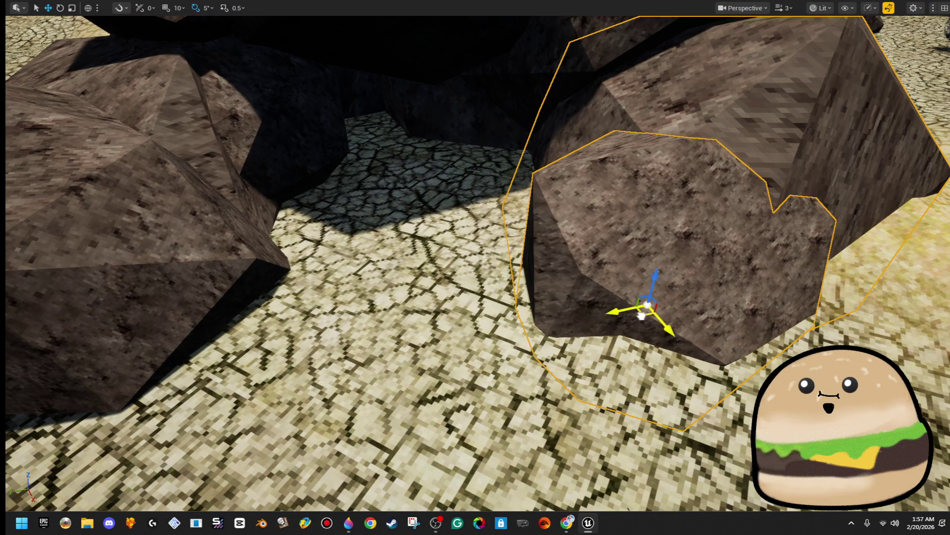
Scale Forest_boulder_208 and rotate it to 44.8, -53.5, 107.7, then leave fullscreen.
scroll(573, 293, down, 3)
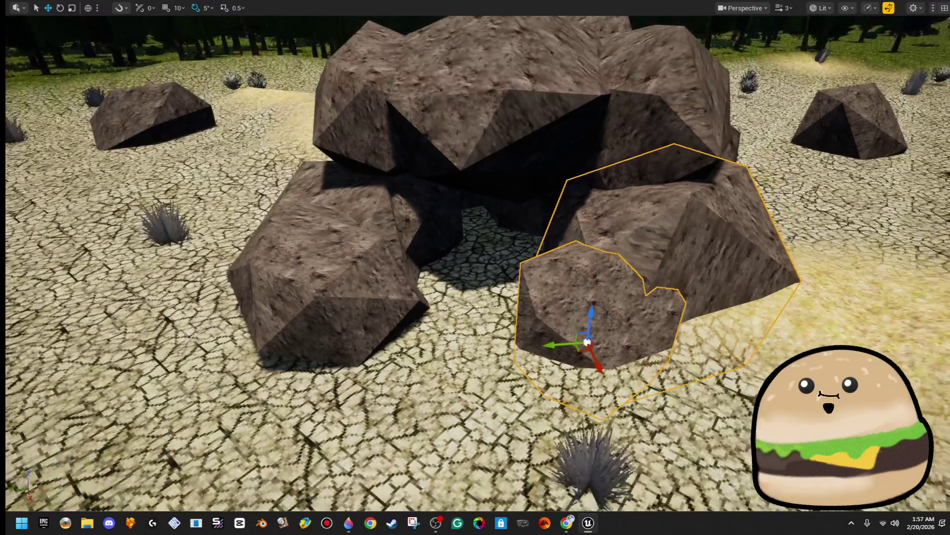
click(573, 293)
key(r)
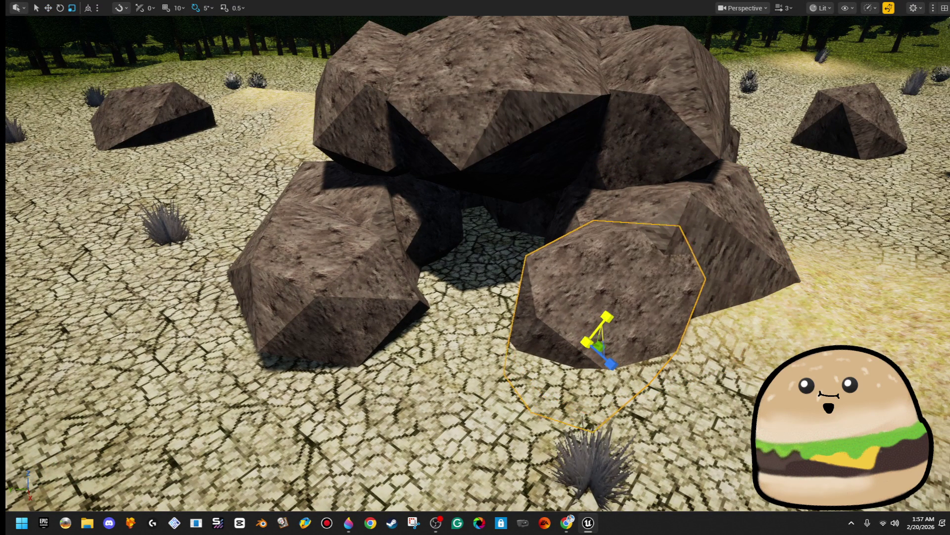
key(e)
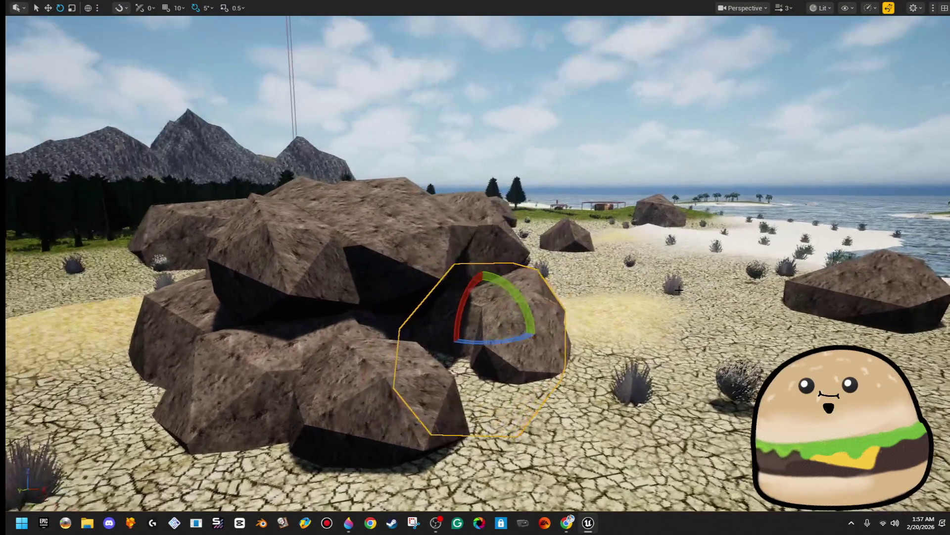
key(F11)
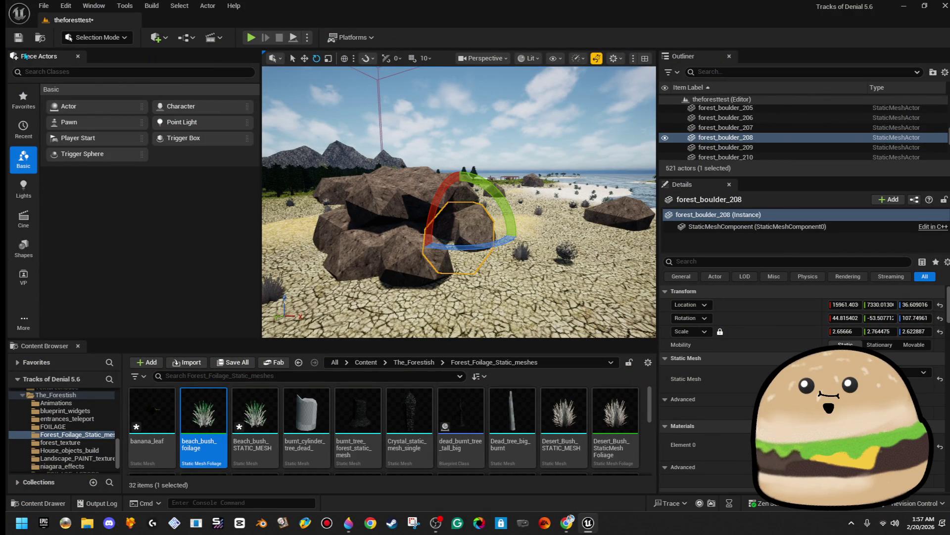
Save the level with the adjusted Forest_boulder_208.
click(17, 38)
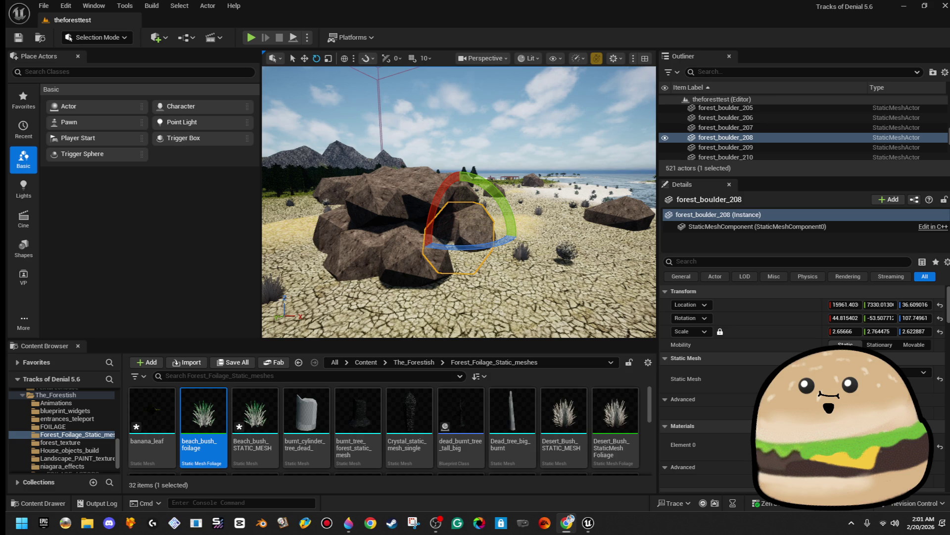
Select NewNiagaraSystem3 and fit it into the cave entrance gap near forest_boulder_191.
mouse_move(478, 230)
mouse_down()
mouse_move(406, 227)
mouse_move(433, 228)
mouse_up()
click(474, 237)
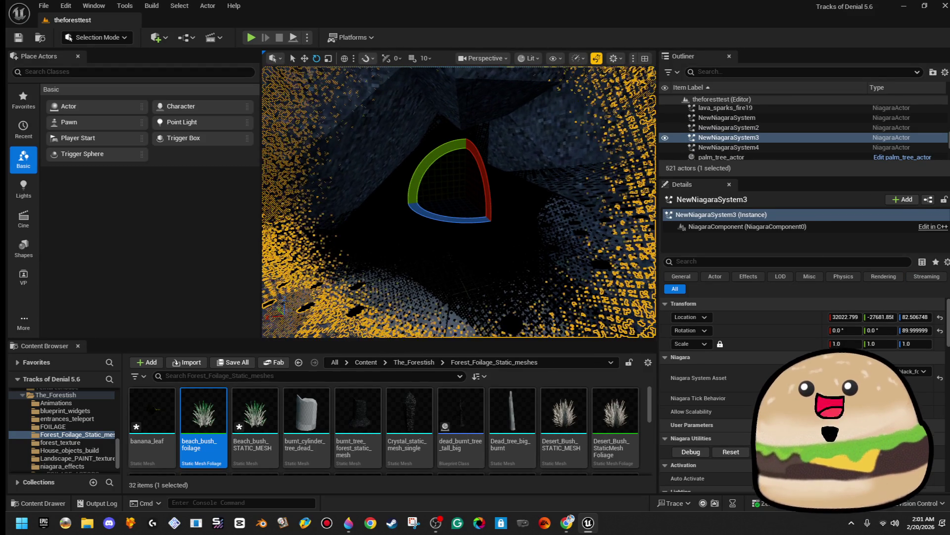
key(f)
key(Escape)
drag(474, 237, 477, 237)
click(479, 315)
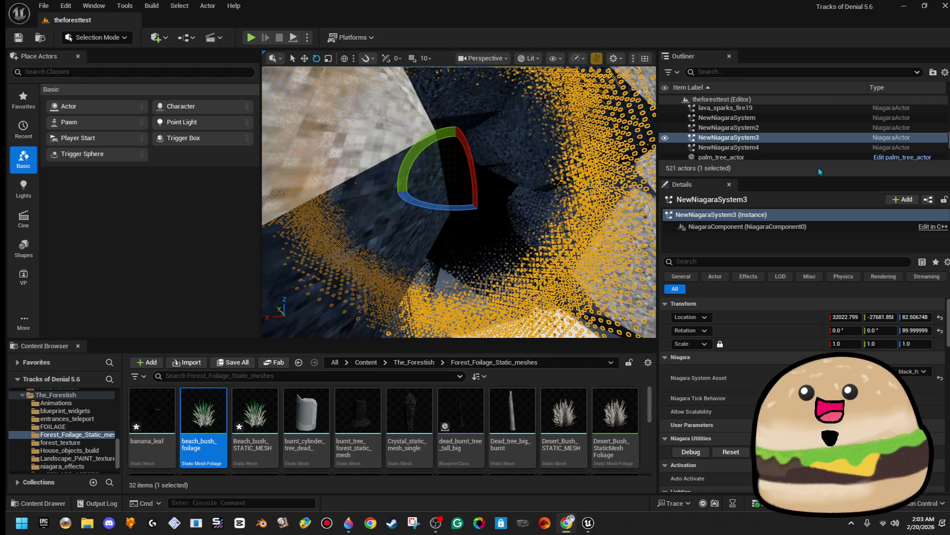
click(550, 172)
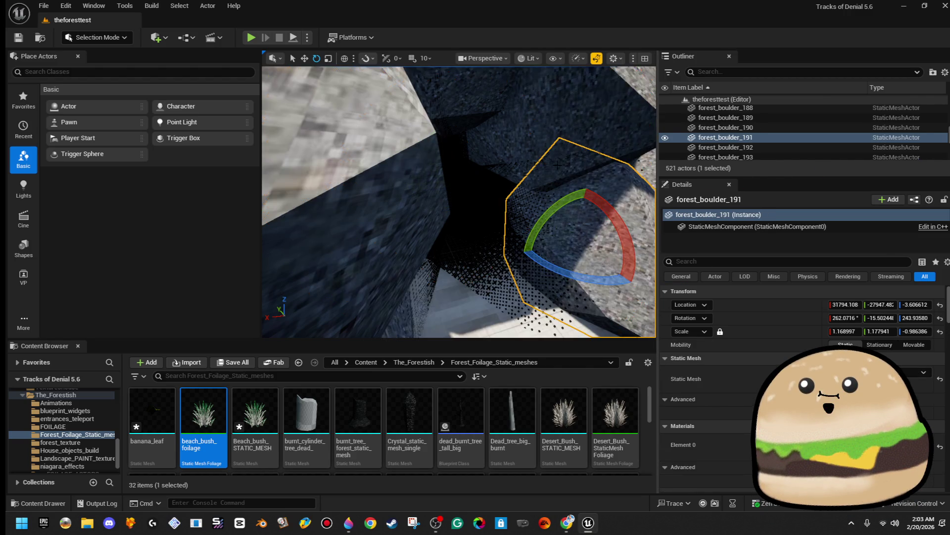
Select the NewNiagaraSystem fog effect, orbit around it, and switch the viewport to Unlit.
click(550, 172)
mouse_move(460, 202)
mouse_down()
mouse_move(475, 196)
mouse_move(475, 166)
mouse_move(456, 153)
mouse_move(451, 61)
mouse_up()
click(401, 199)
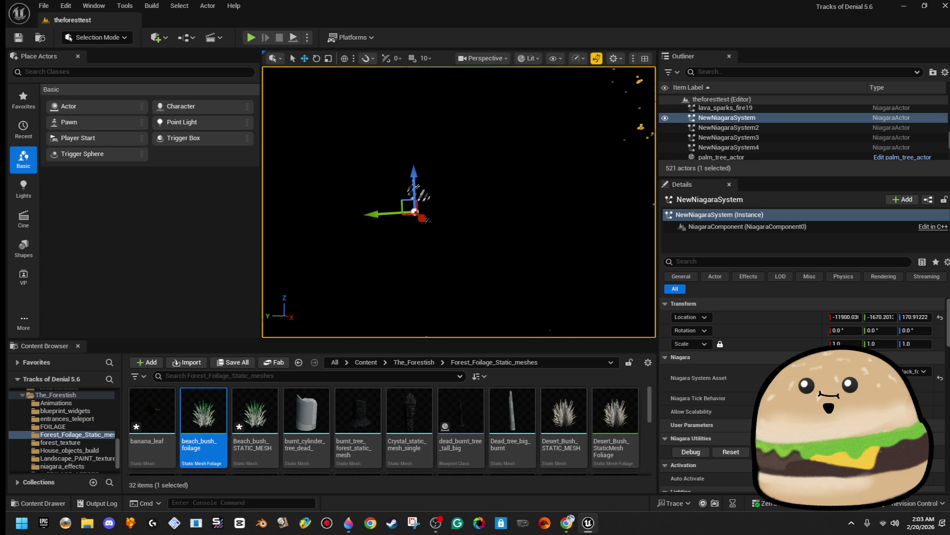
mouse_move(401, 199)
mouse_down()
mouse_move(448, 203)
mouse_move(441, 198)
mouse_move(435, 218)
mouse_up()
click(557, 108)
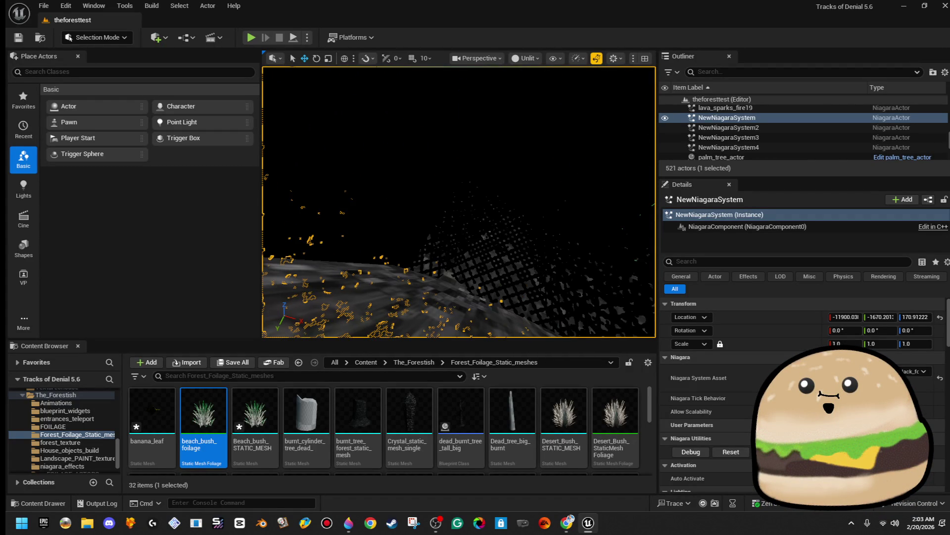
Select the teleport and fog effects, frame them, and pull back toward the snowy shoreline.
click(456, 163)
drag(455, 163, 462, 232)
key(ctrl+z)
key(f)
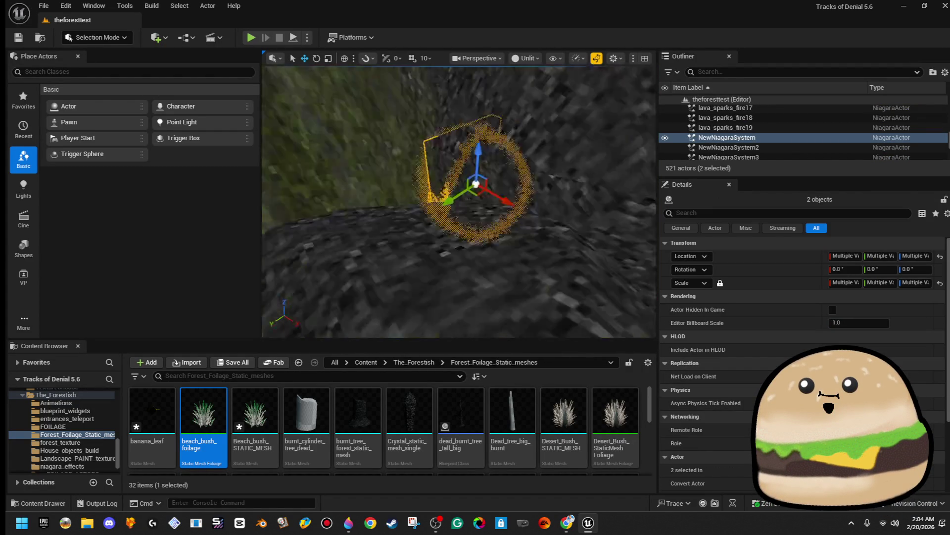
drag(453, 196, 495, 218)
drag(491, 140, 483, 205)
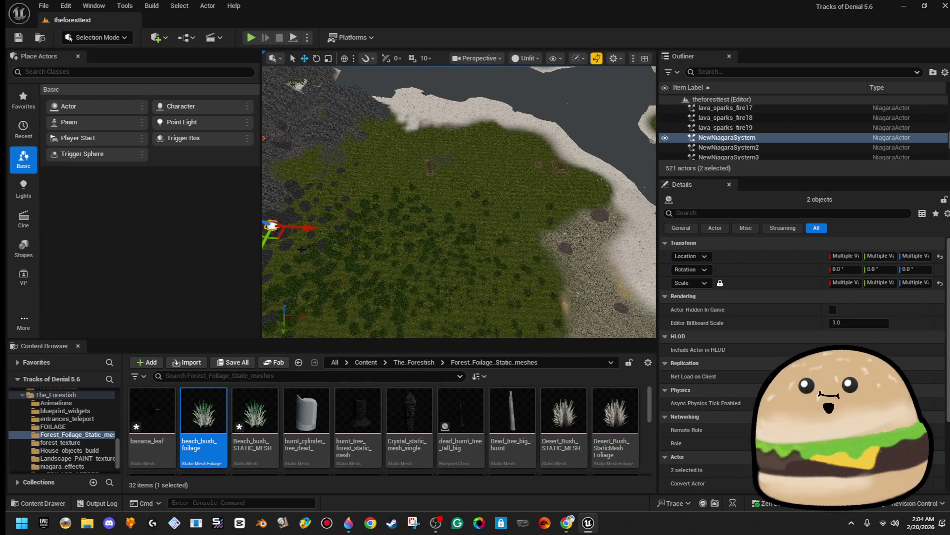
Alt-drag duplicates of the fog effects, up to NewNiagaraSystem5, into the shoreline cave mouth.
drag(276, 241, 308, 246)
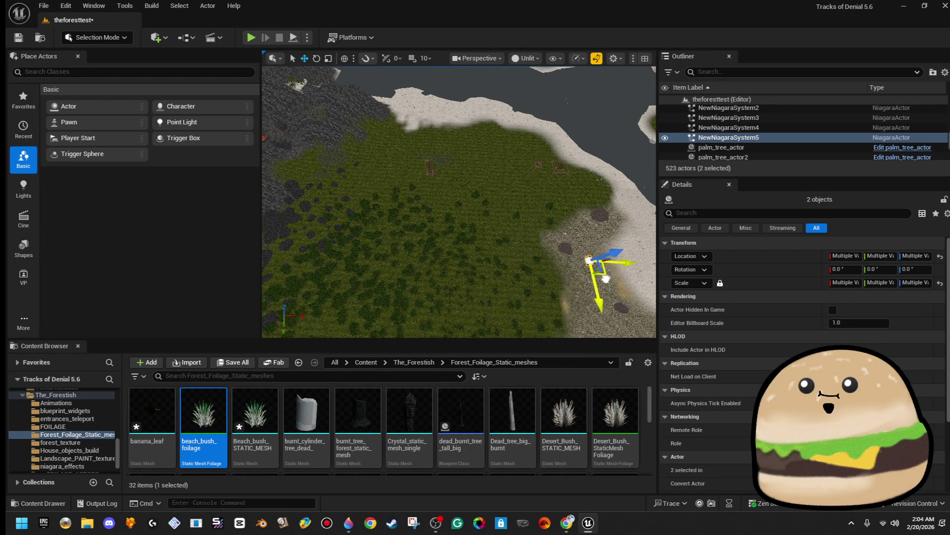
drag(460, 202, 459, 188)
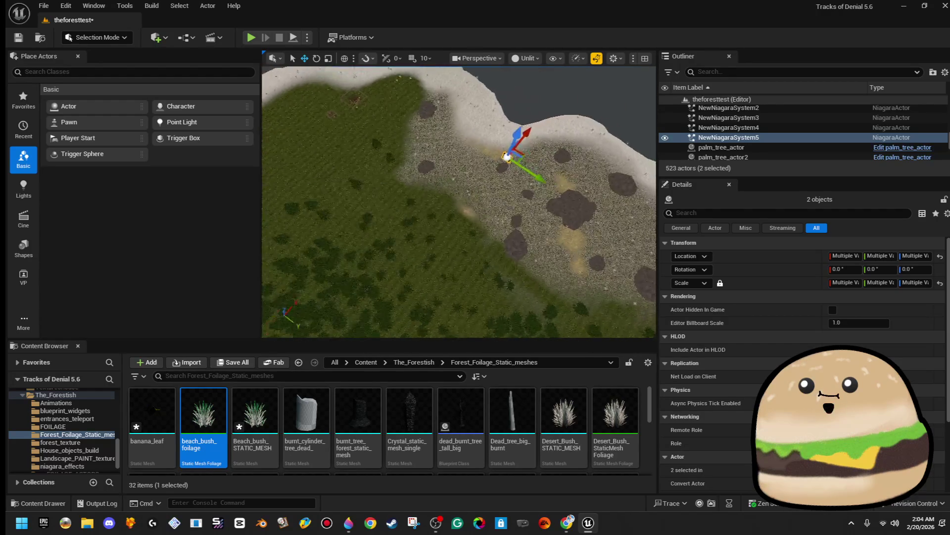
drag(572, 239, 572, 239)
drag(459, 202, 459, 202)
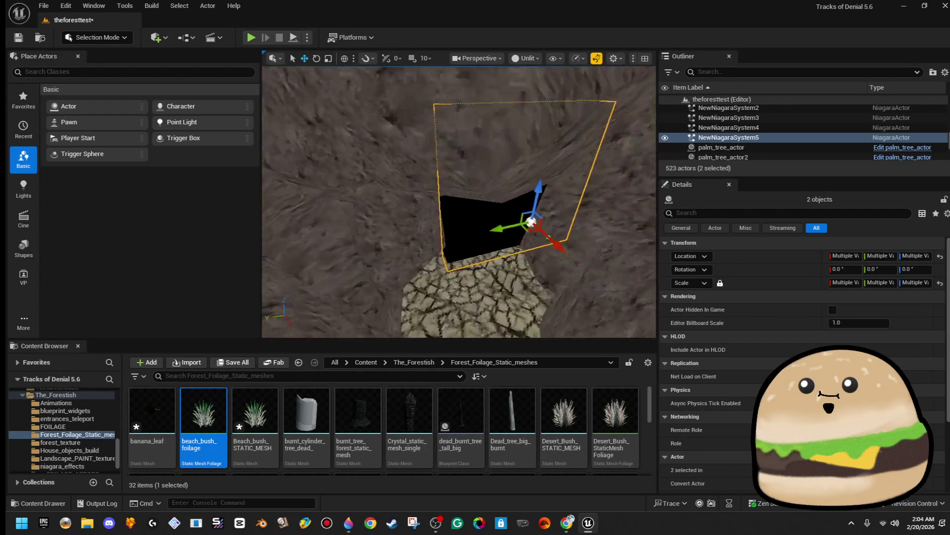
drag(499, 214, 500, 213)
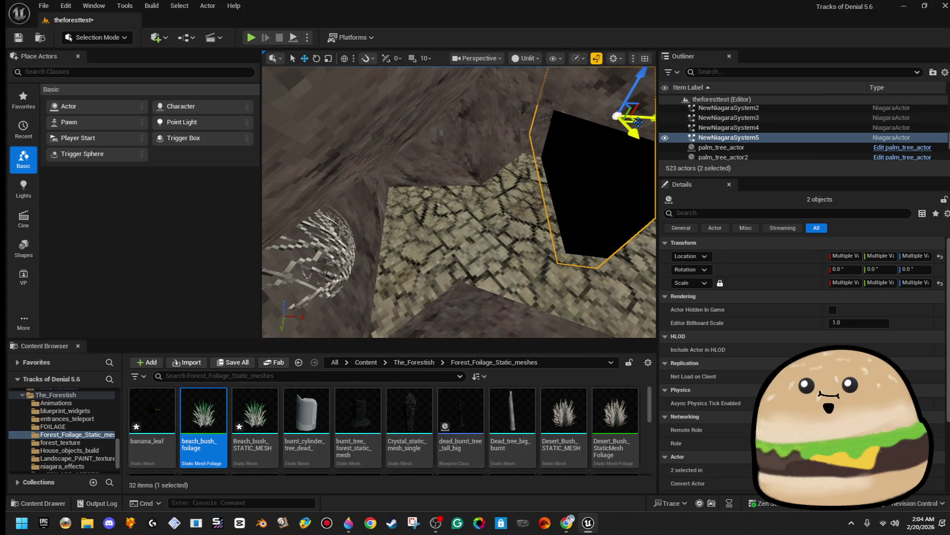
mouse_move(637, 121)
mouse_down()
mouse_move(544, 193)
mouse_move(494, 169)
mouse_move(406, 182)
mouse_move(464, 205)
mouse_up()
click(464, 206)
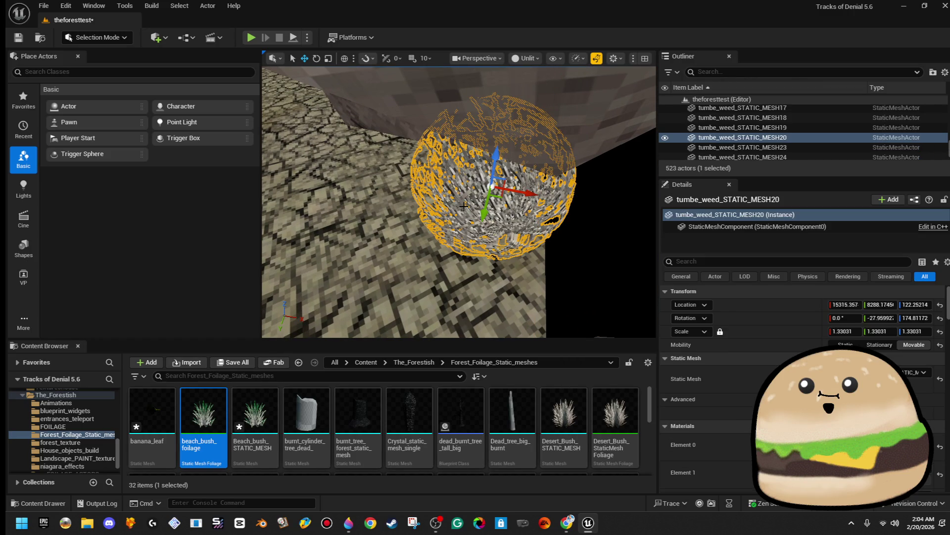
Delete the tumbleweed ball blocking the cave passage.
key(Delete)
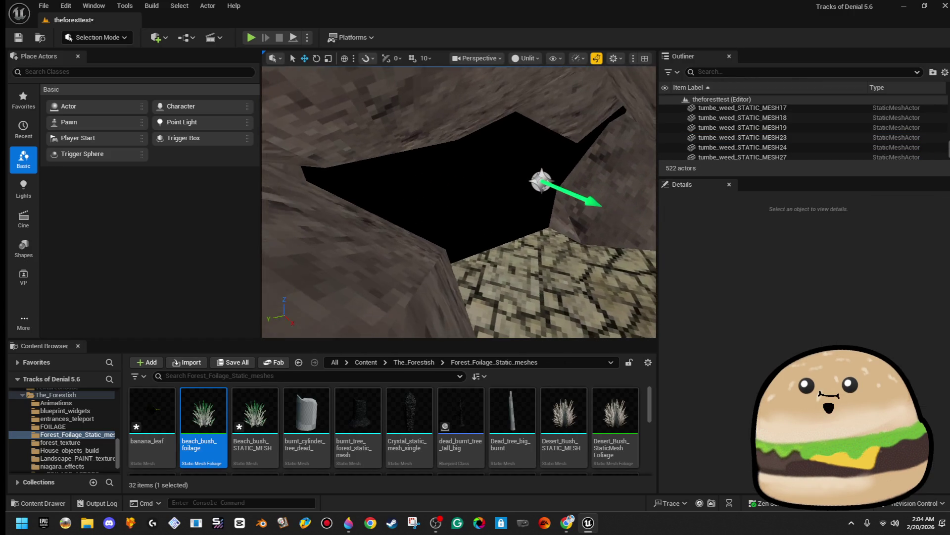
key(w)
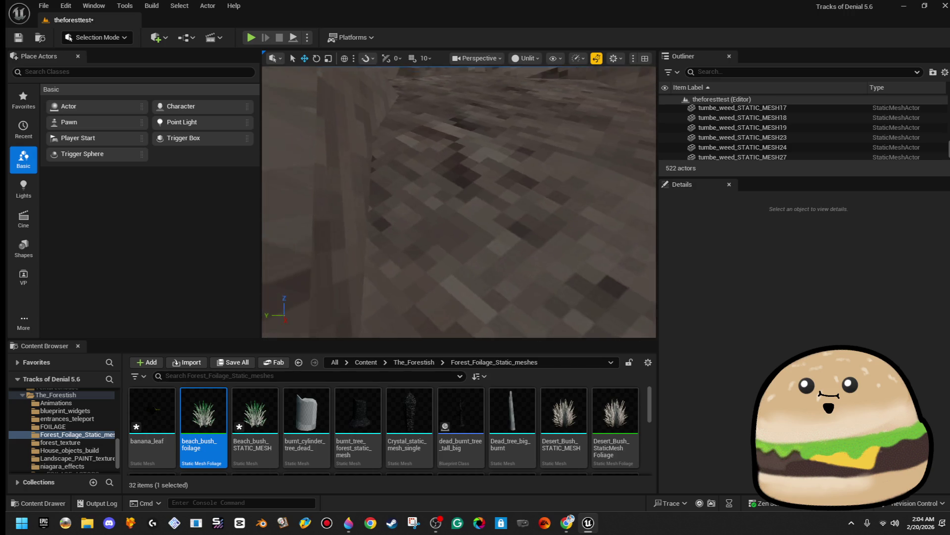
key(s)
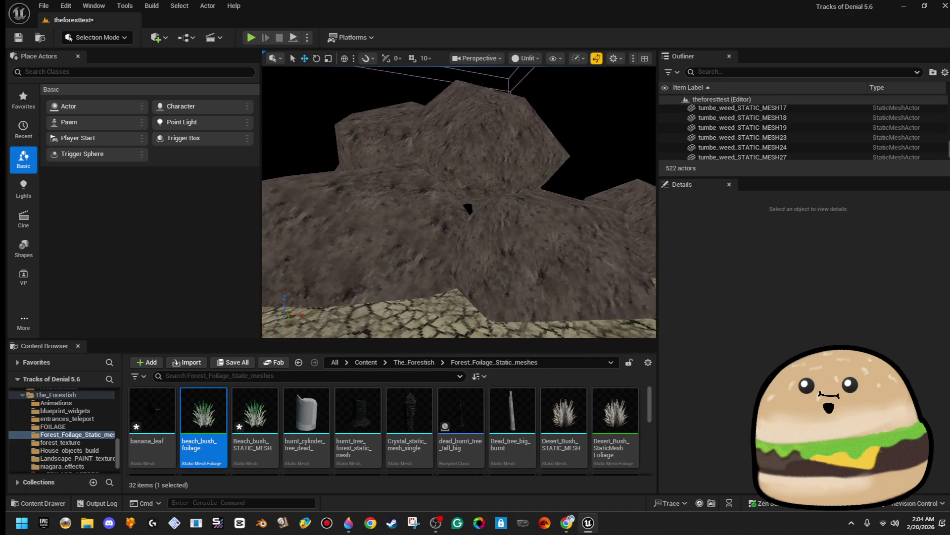
Rotate forest_boulder_209 to a new angle to reshape the cave wall.
click(591, 269)
key(e)
mouse_move(551, 274)
mouse_down()
mouse_move(510, 212)
mouse_move(530, 256)
mouse_move(509, 251)
mouse_move(497, 198)
mouse_up()
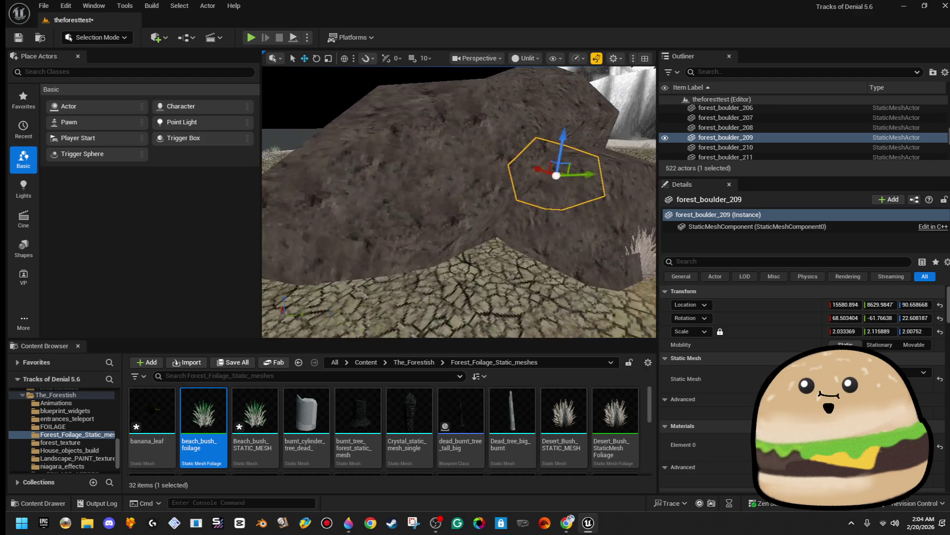
click(421, 198)
scroll(425, 208, up, 8)
click(376, 198)
scroll(459, 202, down, 8)
Switch briefly to Foliage Mode, then back to Selection Mode.
click(106, 38)
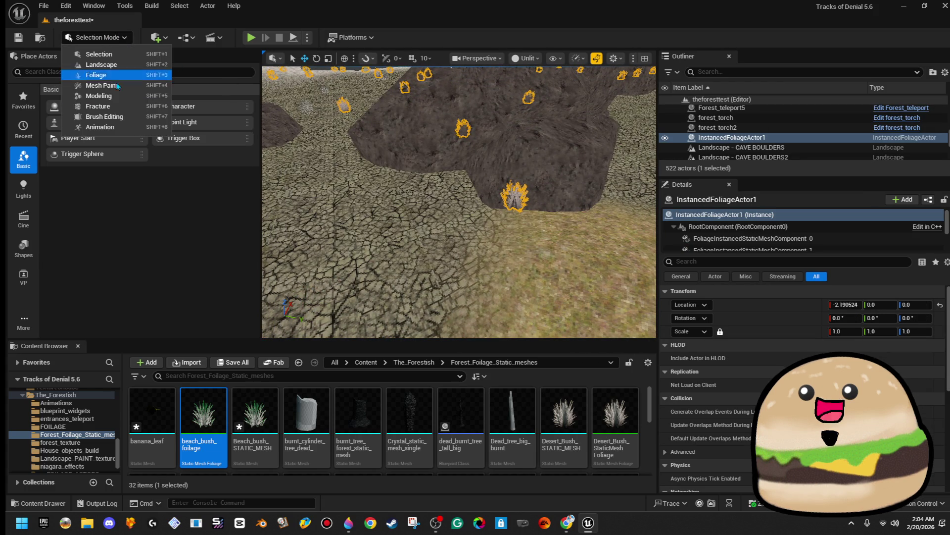
click(119, 77)
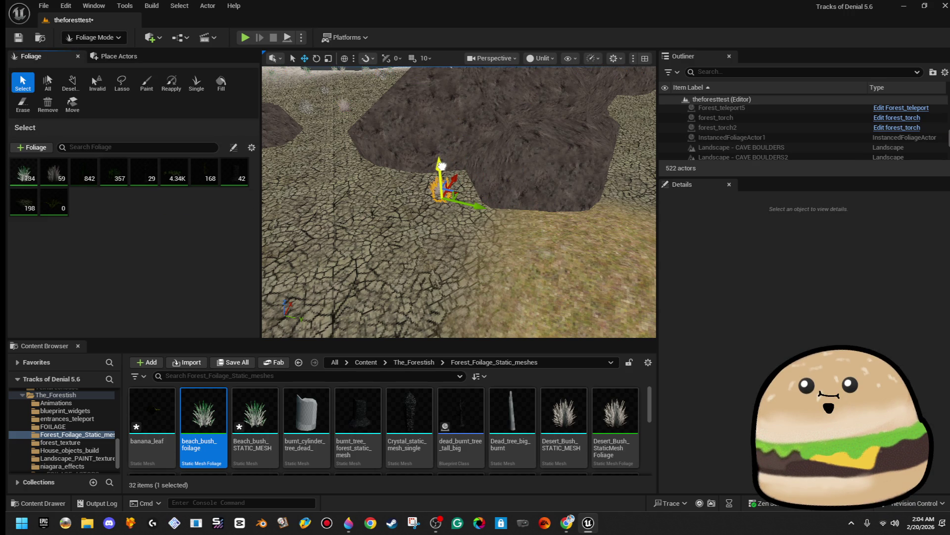
click(92, 37)
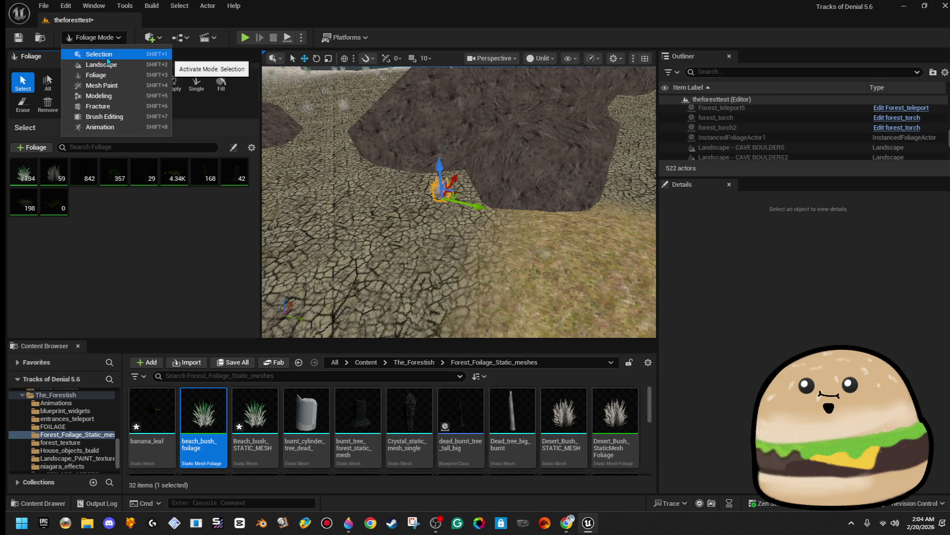
click(107, 57)
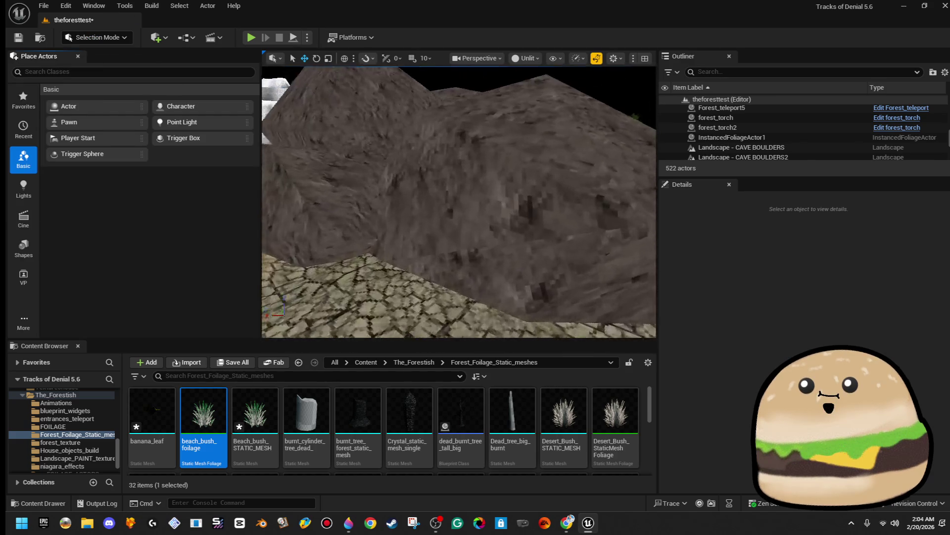
Fly into the cave tunnel, select NewNiagaraSystem5 and nudge it slightly along Y.
key(s)
key(w)
key(s)
key(w)
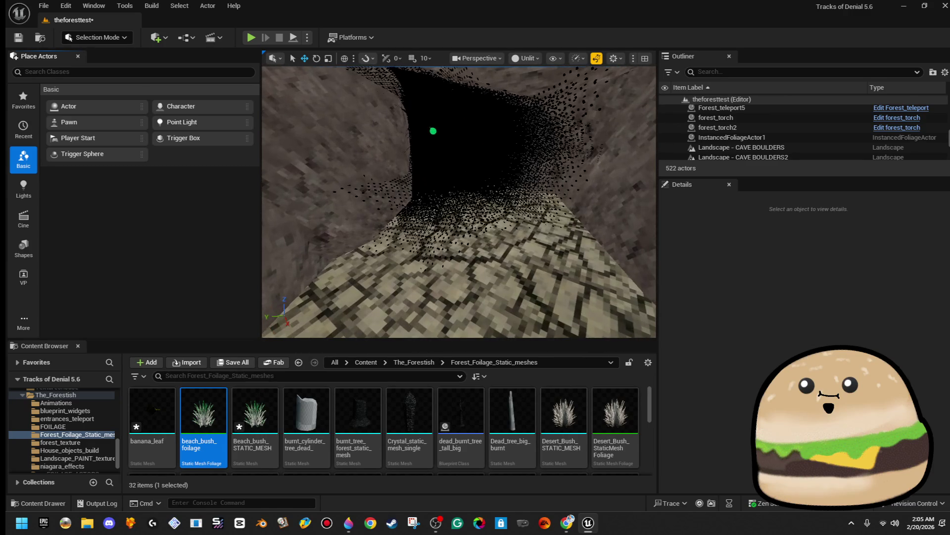
click(433, 131)
mouse_move(405, 155)
mouse_down()
mouse_move(448, 157)
mouse_move(426, 156)
mouse_up()
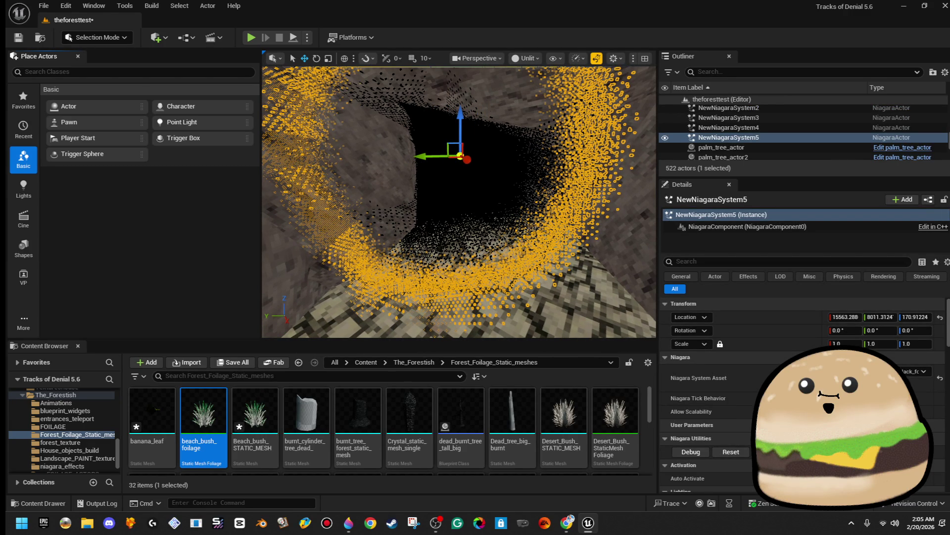
key(s)
Slide the NewNiagaraSystem5 particle ring left and right along X across the rock face.
click(526, 267)
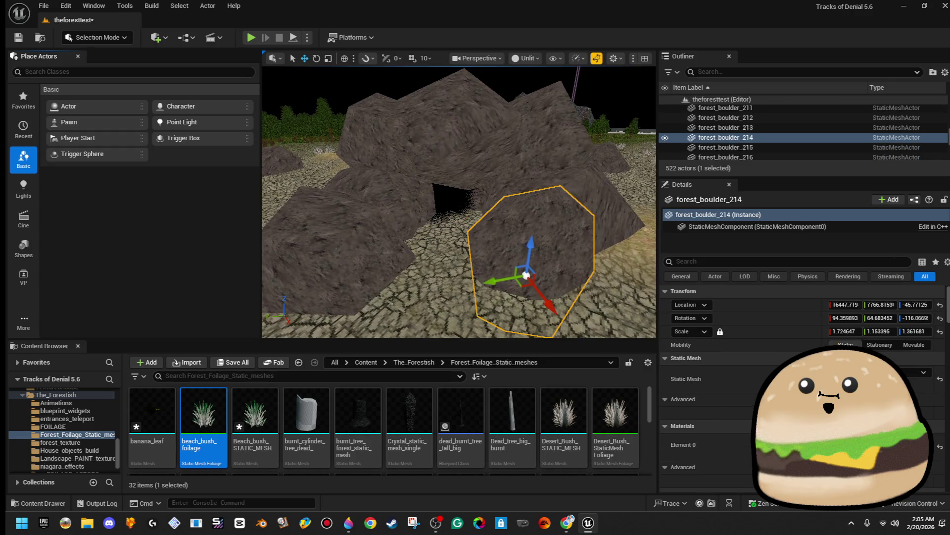
click(438, 193)
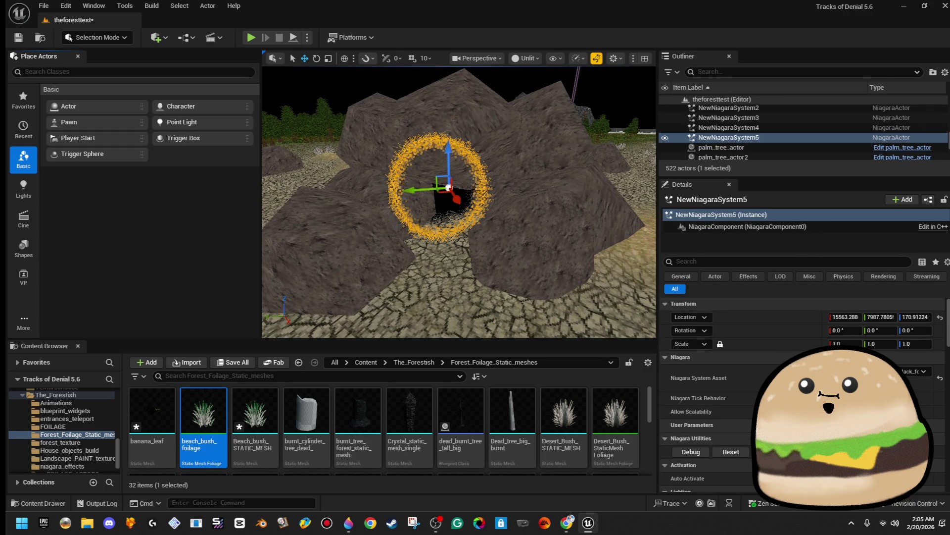
drag(438, 193, 444, 202)
key(f)
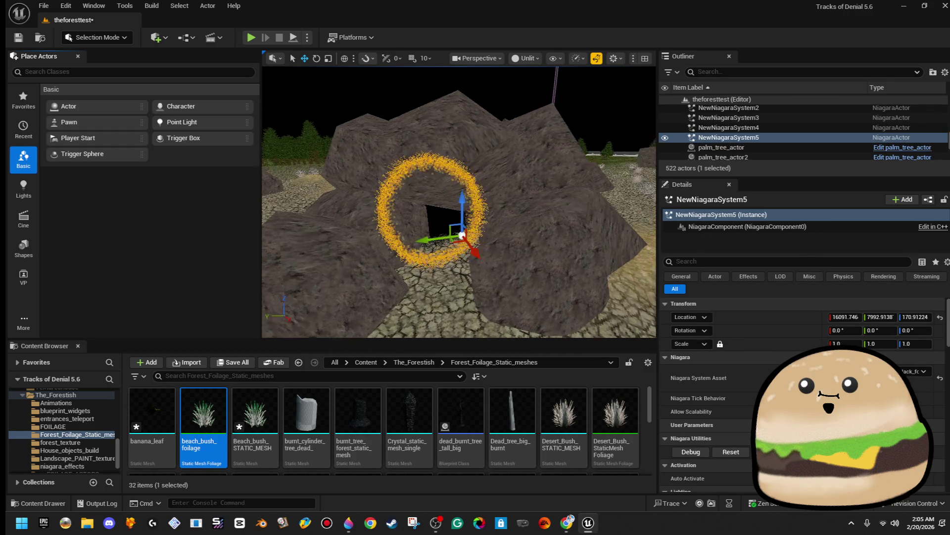
scroll(526, 225, down, 5)
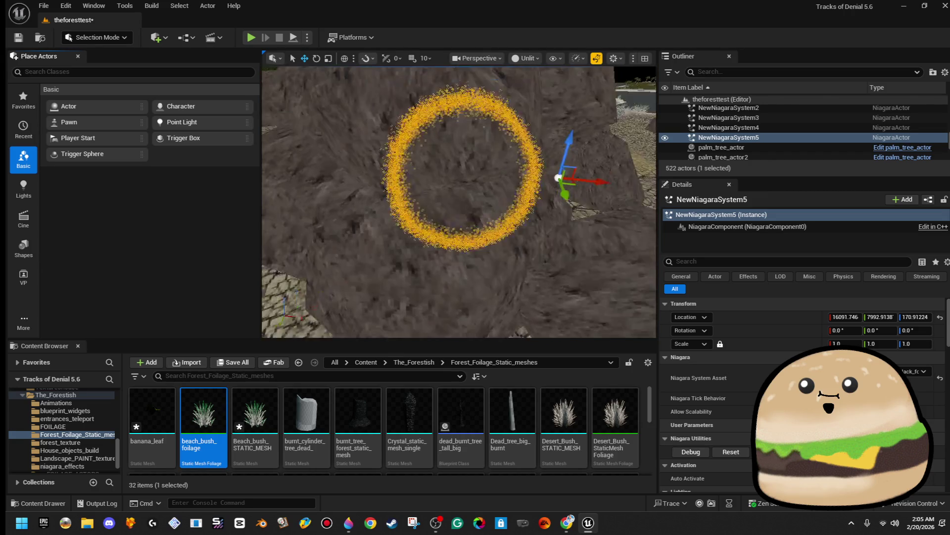
drag(562, 187, 492, 184)
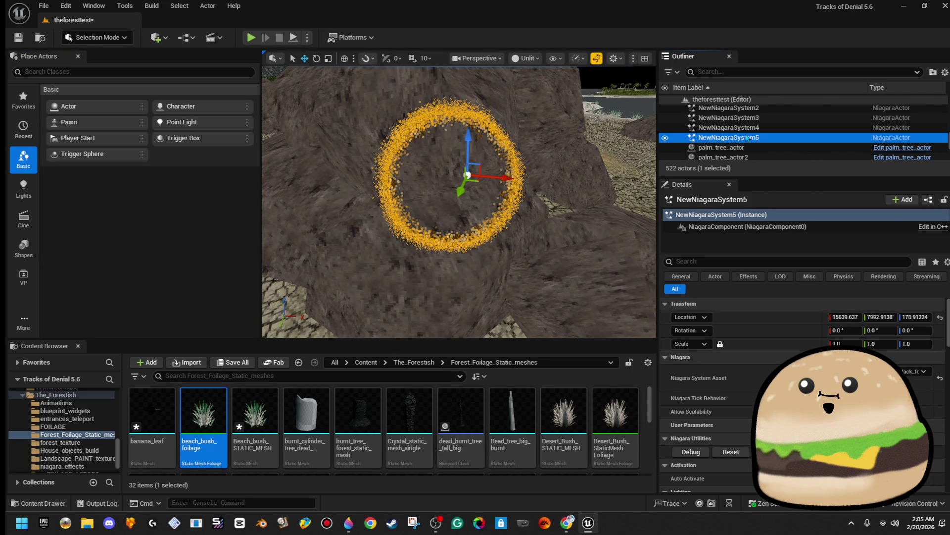
click(752, 128)
click(728, 137)
mouse_move(501, 178)
mouse_down()
mouse_move(512, 180)
mouse_move(483, 179)
mouse_move(499, 159)
mouse_move(596, 189)
mouse_move(427, 170)
mouse_up()
Fine-tune the ring via its Niagara component, settling Location X at 15382.3.
click(119, 44)
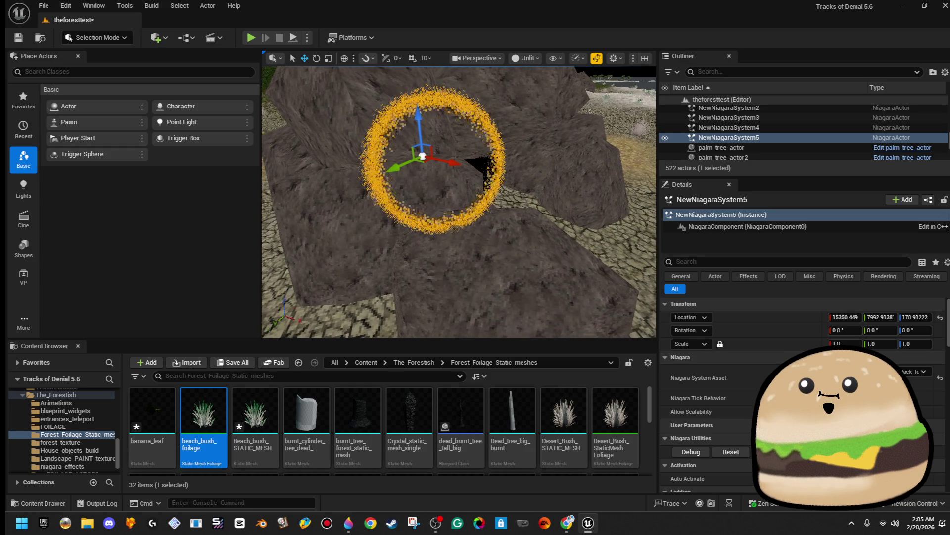
click(748, 226)
drag(459, 159, 465, 162)
click(718, 224)
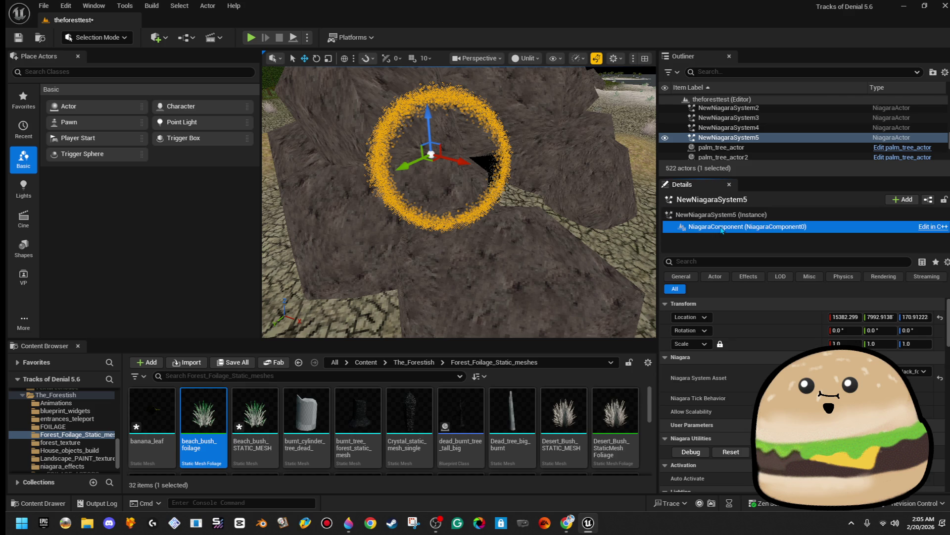
click(744, 139)
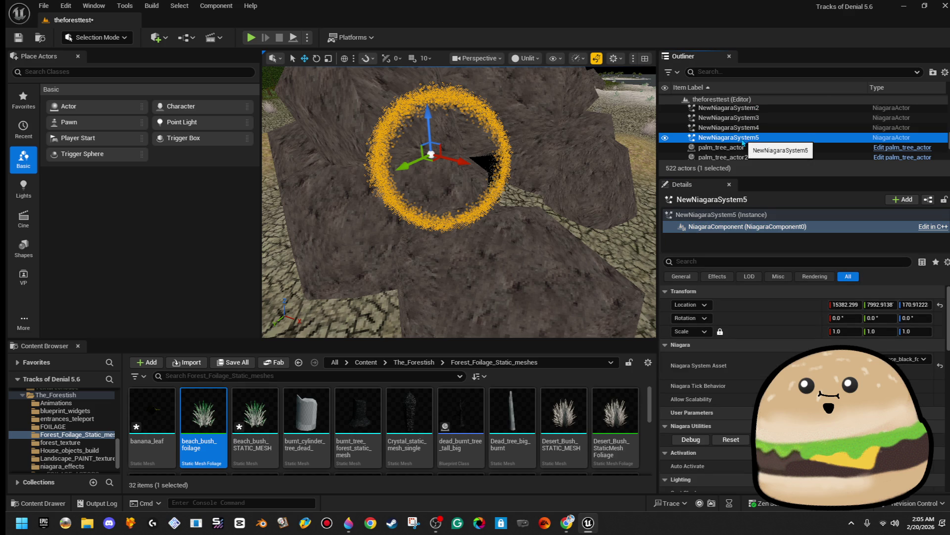
click(474, 161)
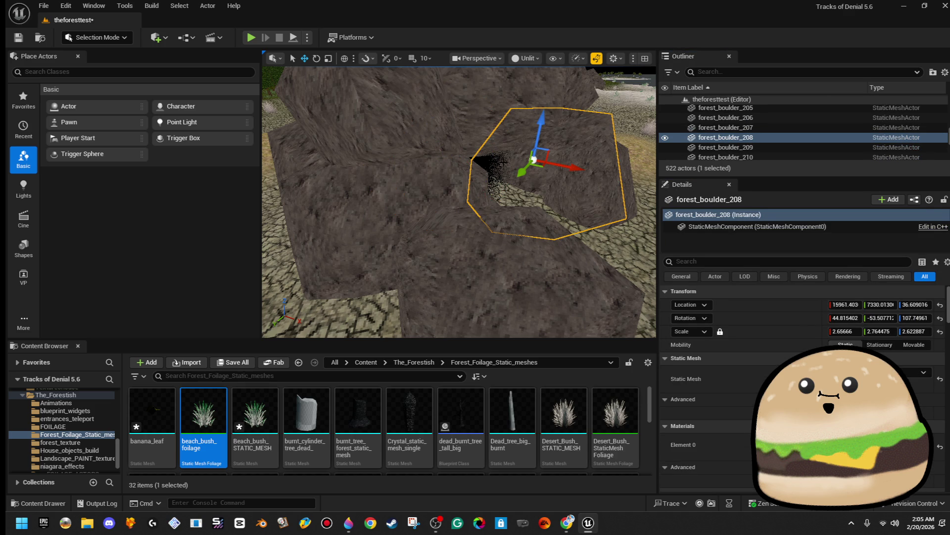
Delete the NewNiagaraSystem5 particle ring, then move and turn forest_boulder_205 in the crevice.
click(497, 163)
key(Delete)
drag(497, 163, 490, 123)
drag(511, 200, 511, 200)
click(511, 200)
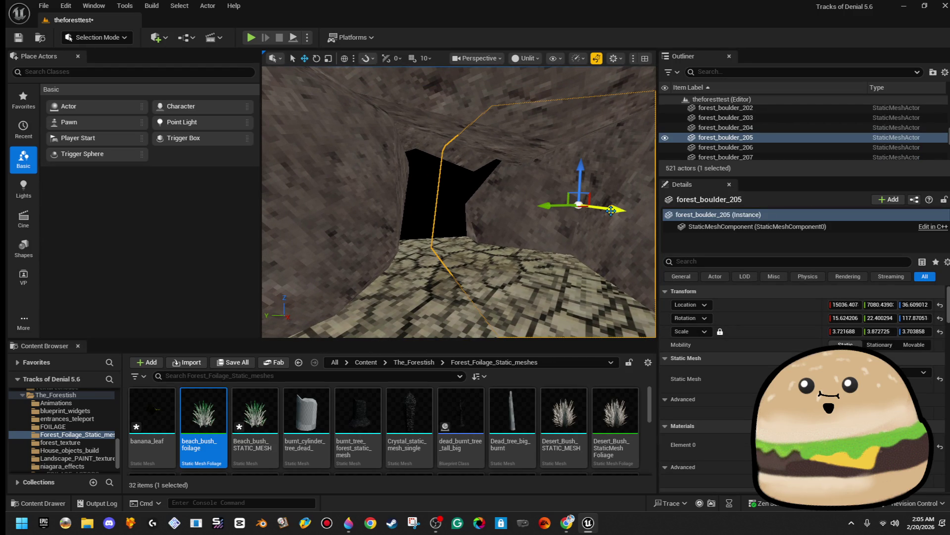
drag(611, 209, 552, 205)
drag(622, 229, 648, 229)
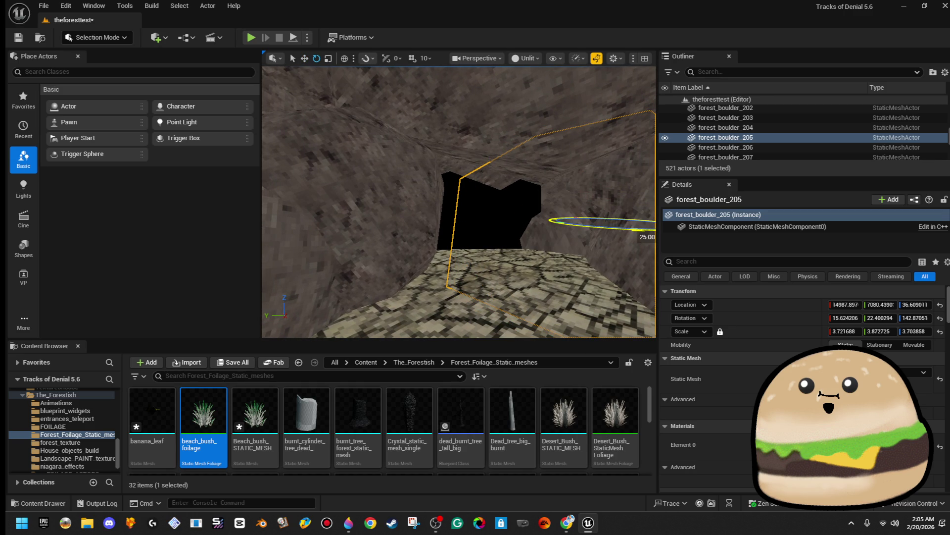
Rotate forest_boulder_205 above the tunnel a further 25 degrees around Z.
click(436, 187)
key(w)
scroll(471, 169, up, 1)
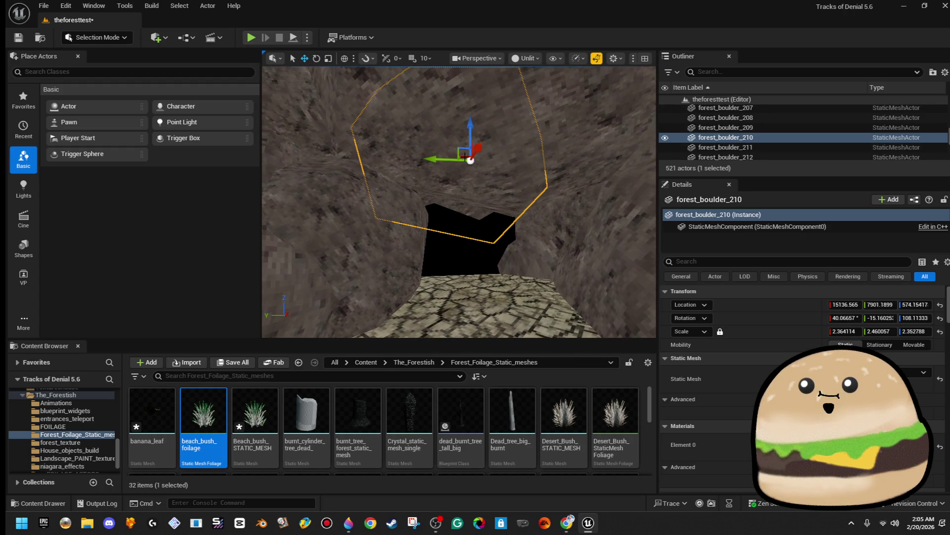
scroll(476, 135, up, 1)
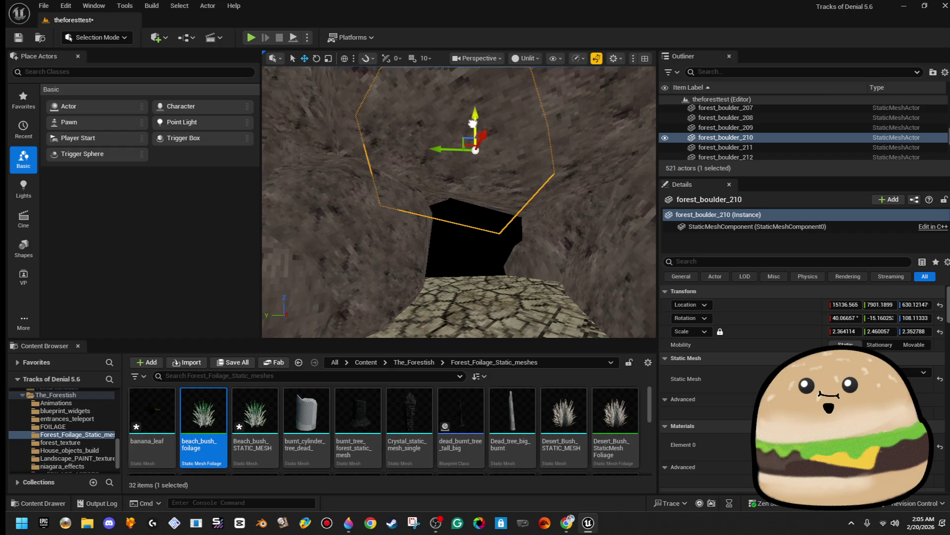
scroll(475, 133, up, 3)
click(628, 263)
key(f)
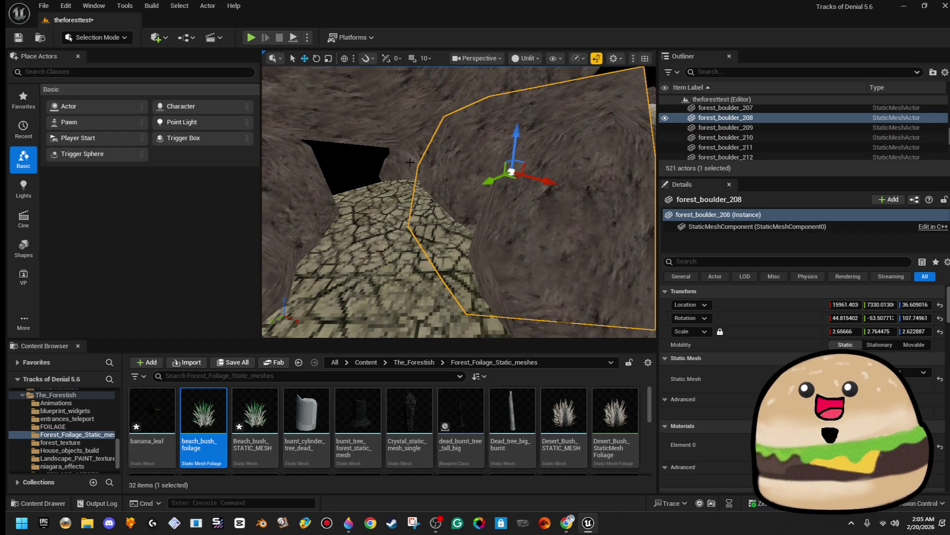
click(446, 158)
key(e)
drag(490, 151, 455, 158)
Move the Forest_teleport5 box along X toward the tunnel's end.
click(342, 195)
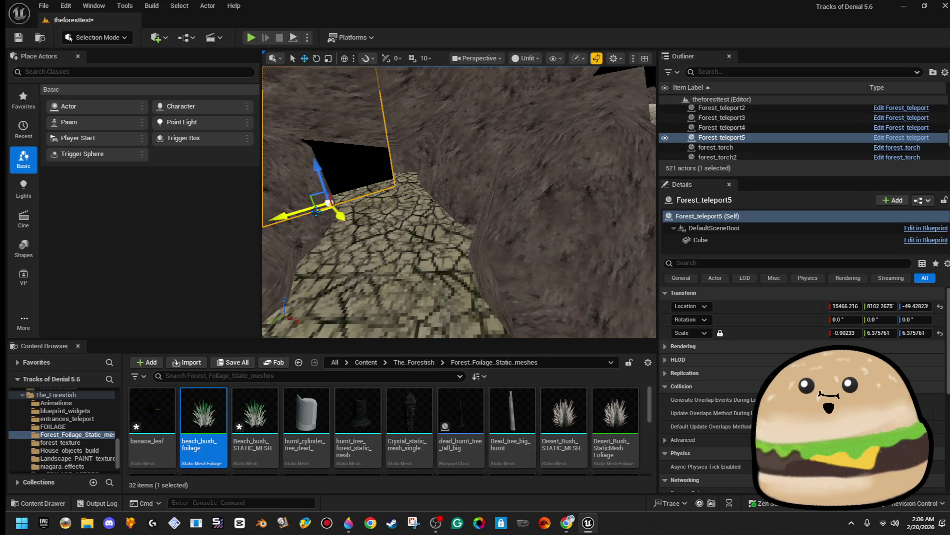
mouse_move(388, 203)
mouse_down()
mouse_move(398, 218)
mouse_move(407, 188)
mouse_up()
key(e)
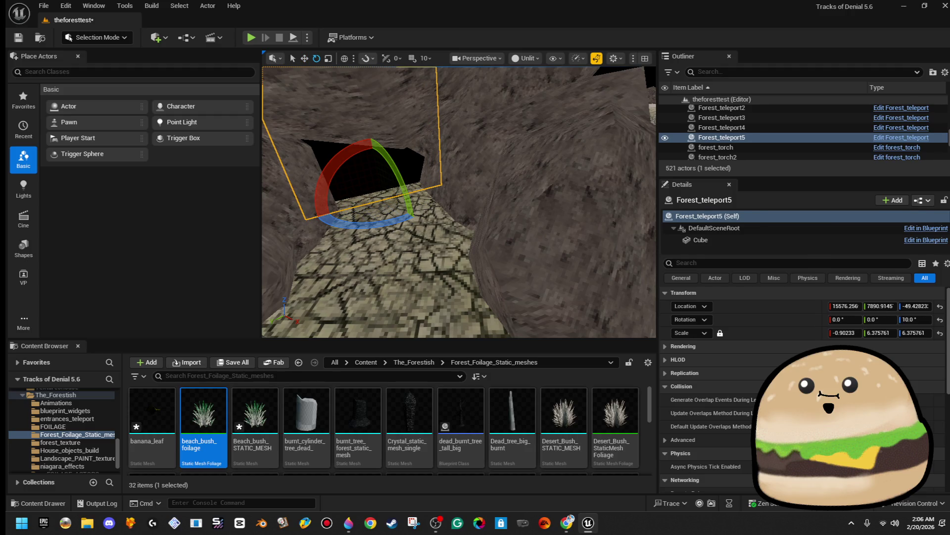
Tilt and rotate forest_boulder_212, then shift it out of the tunnel's way.
click(411, 152)
key(f)
drag(415, 163, 433, 156)
drag(450, 125, 441, 122)
key(w)
mouse_move(445, 159)
mouse_down()
mouse_move(446, 151)
mouse_move(452, 157)
mouse_up()
Play-test walking into the cave, then move Forest_teleport5 back to span the cave mouth.
click(592, 194)
scroll(592, 194, down, 5)
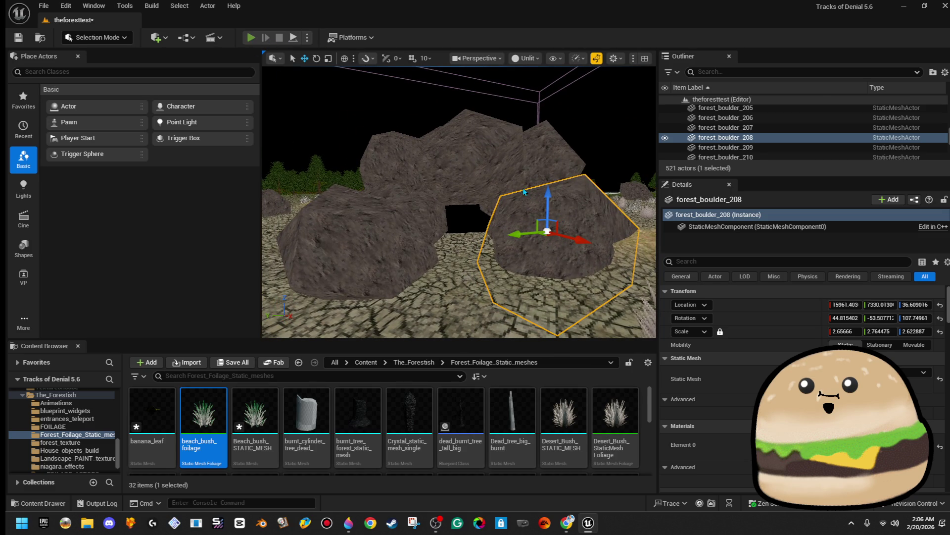
key(alt+p)
key(w)
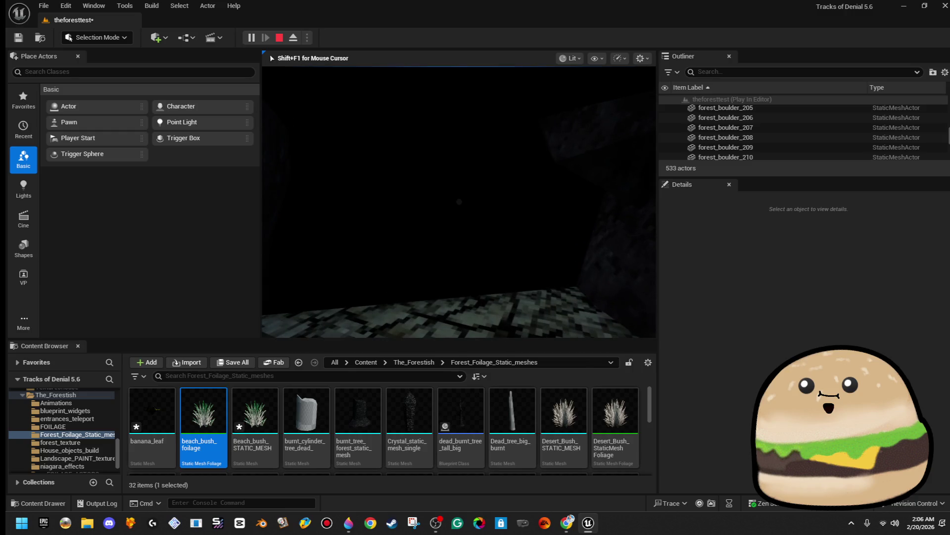
key(Escape)
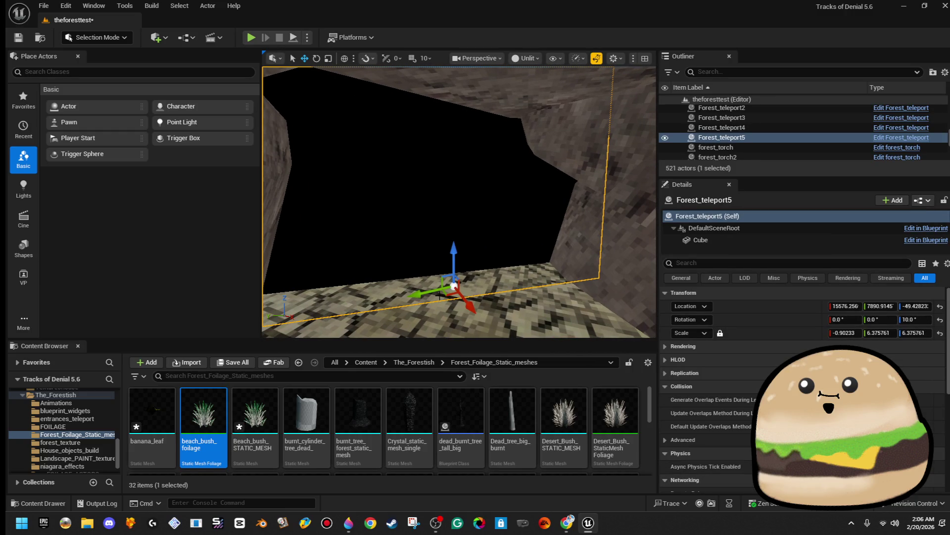
mouse_move(469, 300)
mouse_down()
mouse_move(426, 259)
mouse_move(440, 268)
mouse_up()
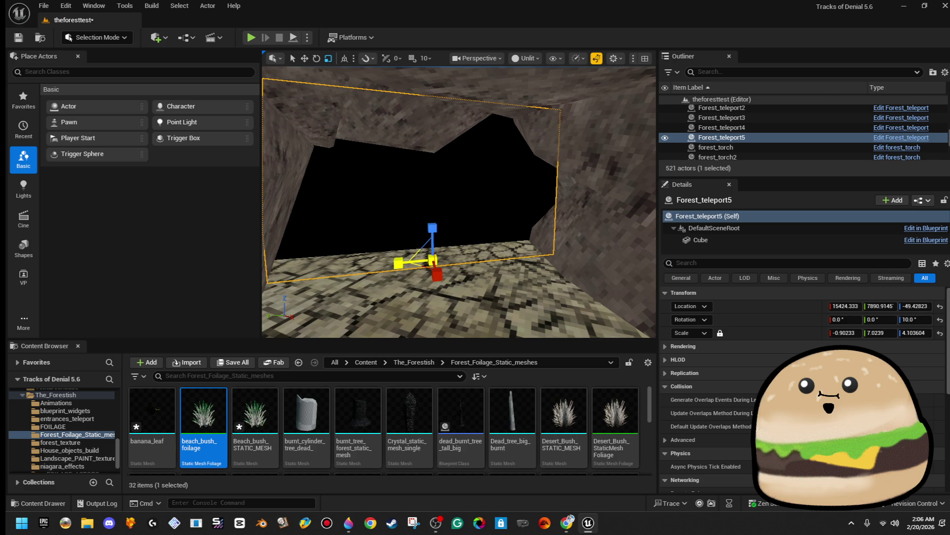
scroll(579, 212, down, 3)
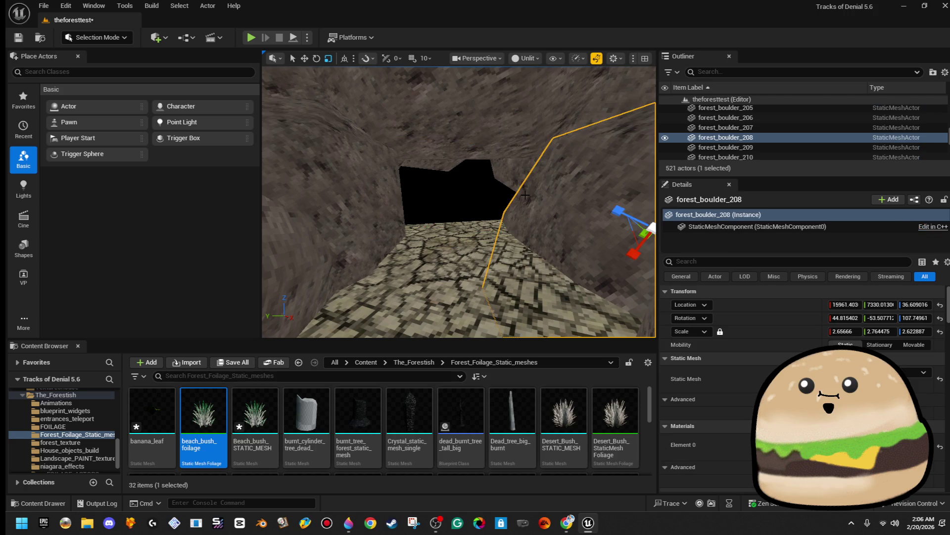
click(578, 211)
scroll(506, 162, down, 2)
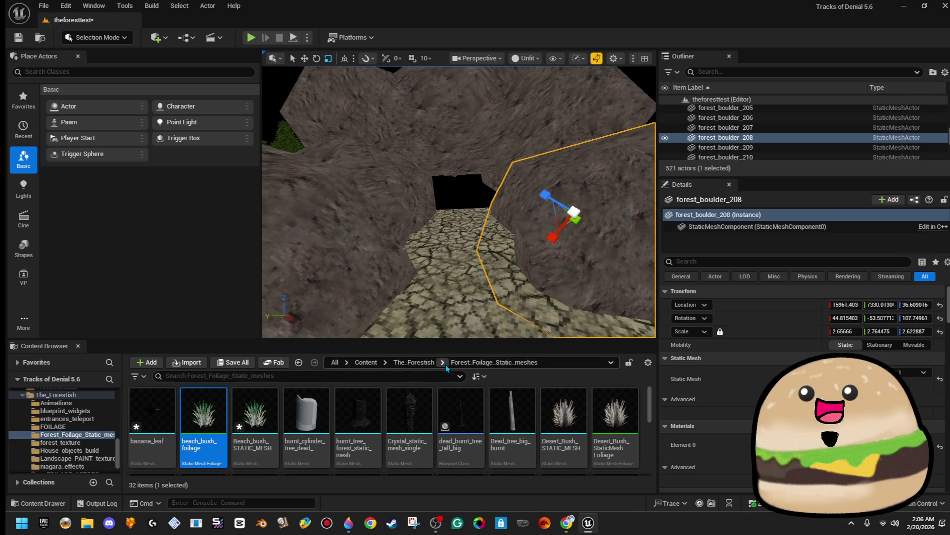
Search 'cave' in The_Forestish, place cave_entrance_black_fog inside the cave, and start a play test.
click(414, 362)
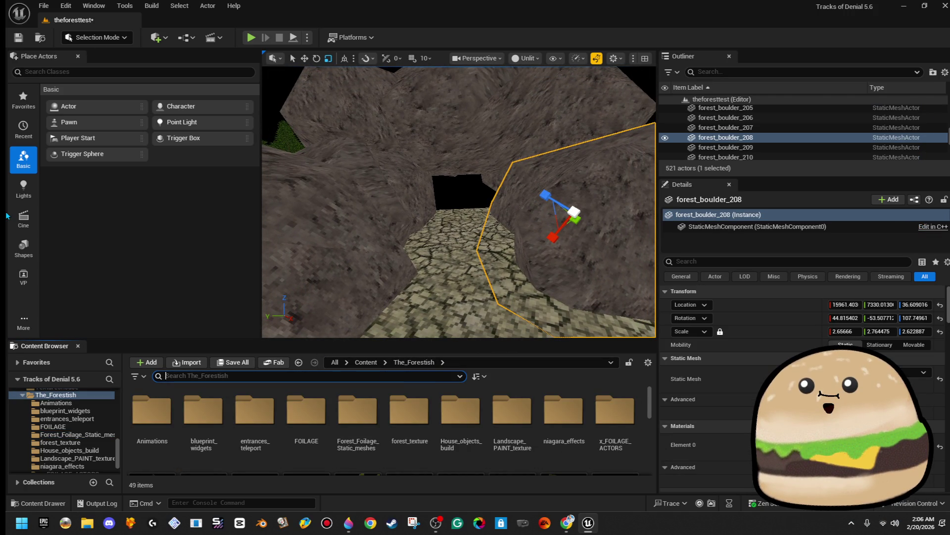
text(vo)
key(BackSpace)
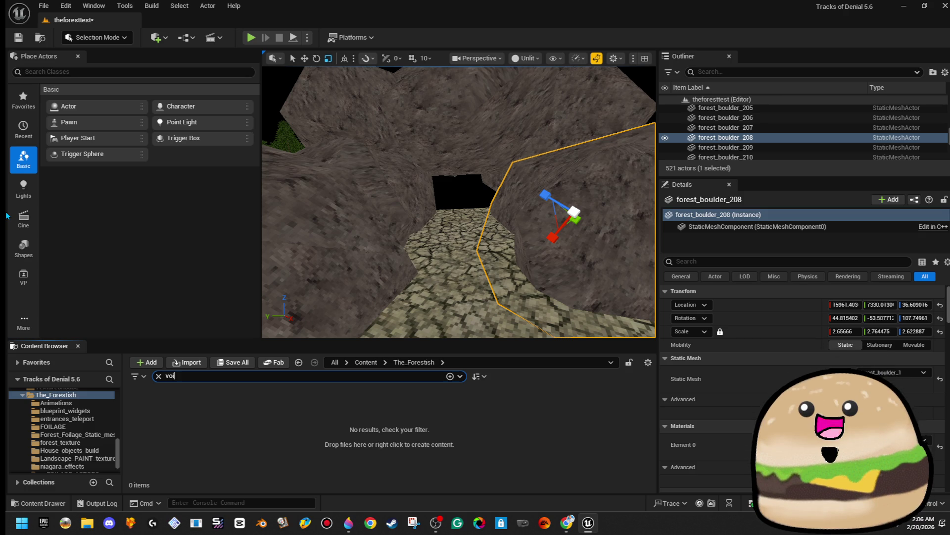
text(cave)
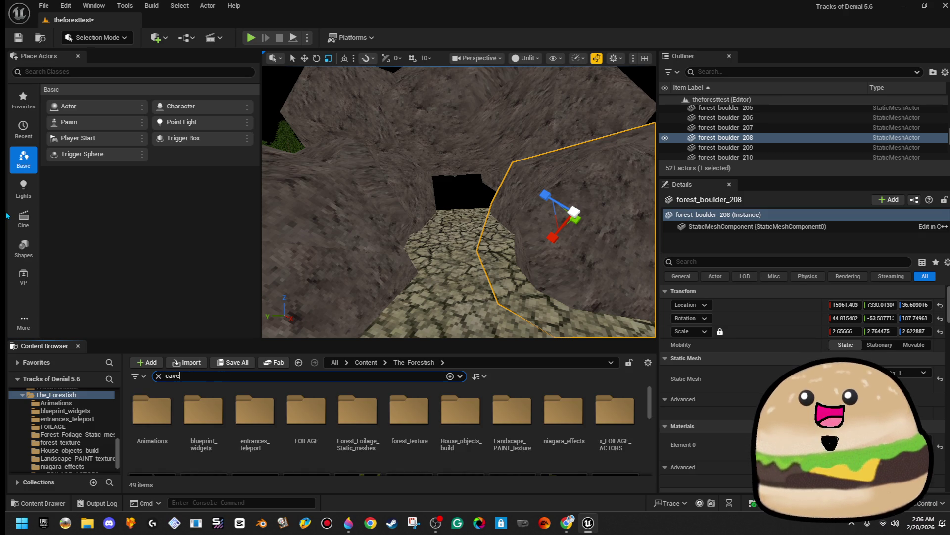
drag(222, 399, 463, 213)
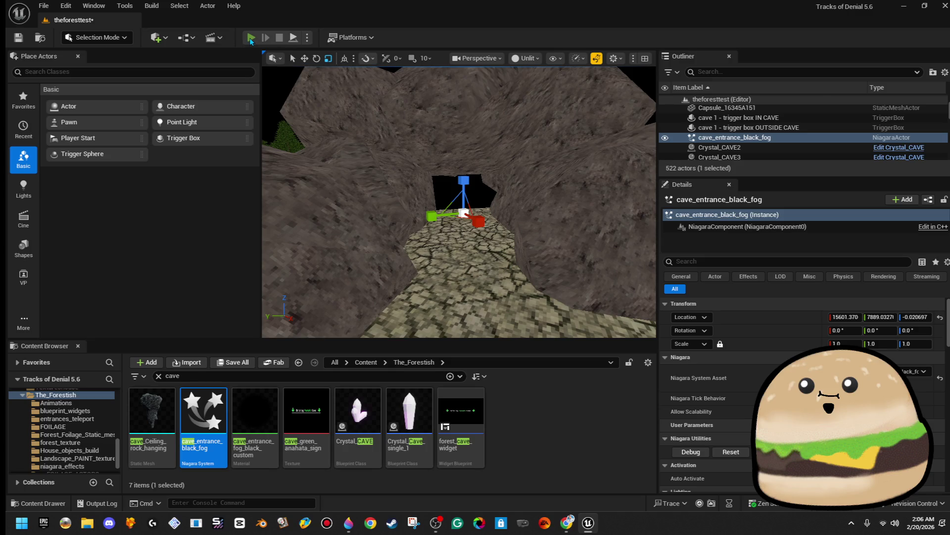
click(251, 37)
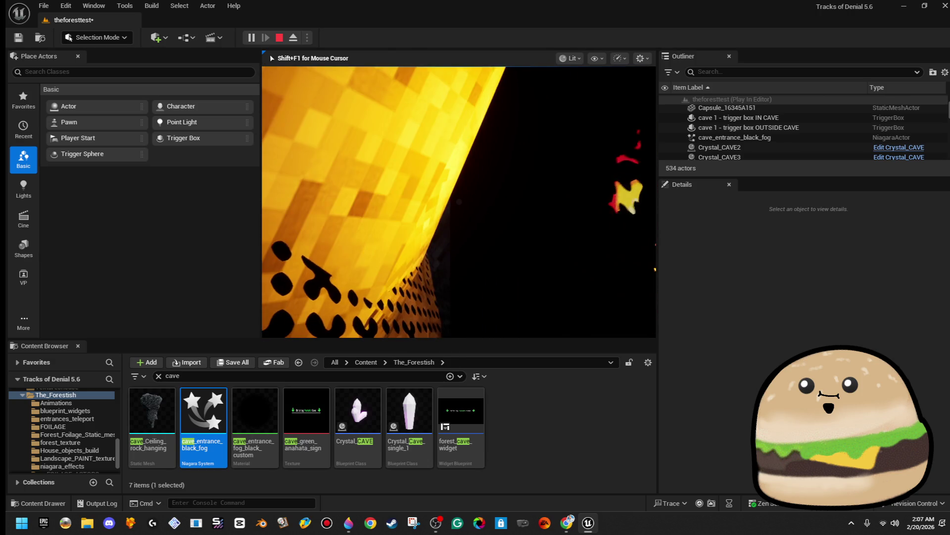
Stop the play test, then turn a boulder beside the entrance 15° and shift it along Y.
key(Escape)
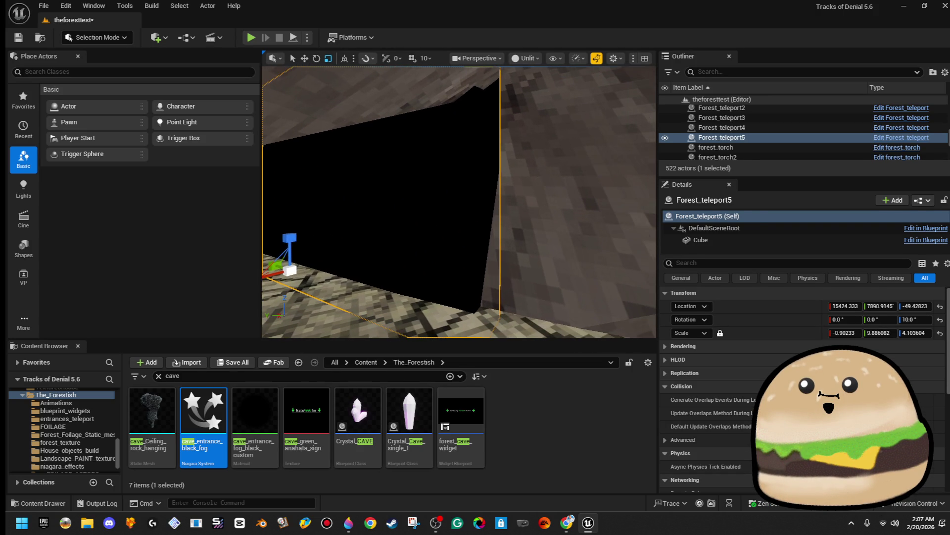
click(544, 198)
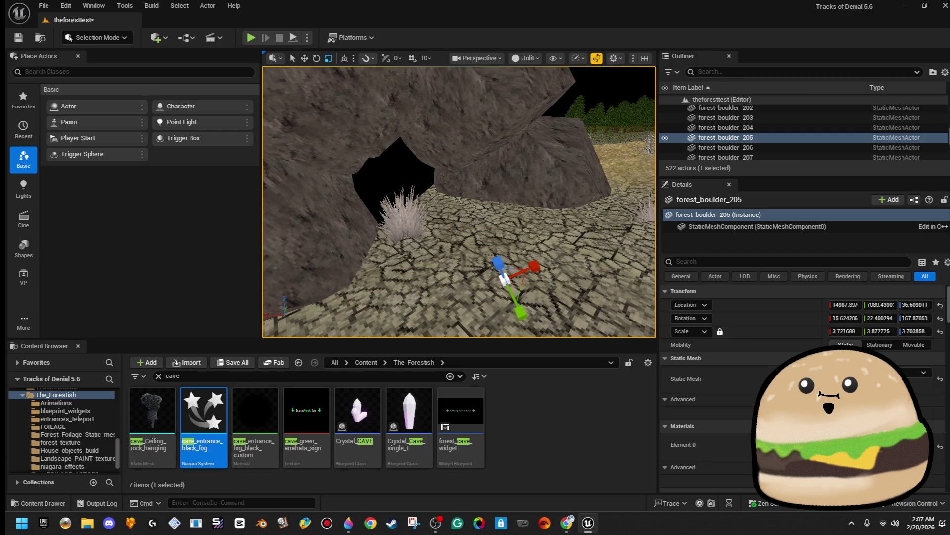
drag(573, 234, 539, 241)
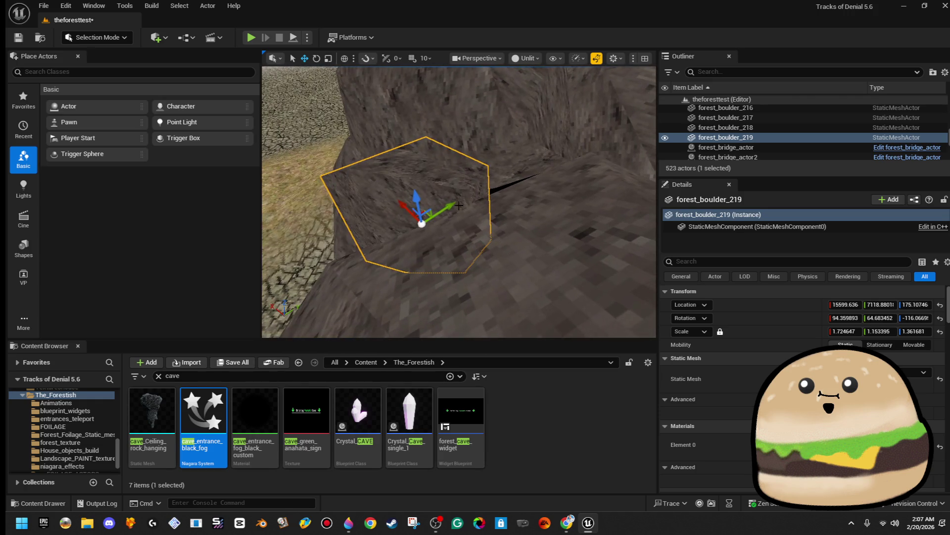
mouse_move(451, 202)
mouse_down()
mouse_move(354, 233)
mouse_move(444, 200)
mouse_move(435, 203)
mouse_move(452, 226)
mouse_move(569, 262)
mouse_move(649, 143)
mouse_up()
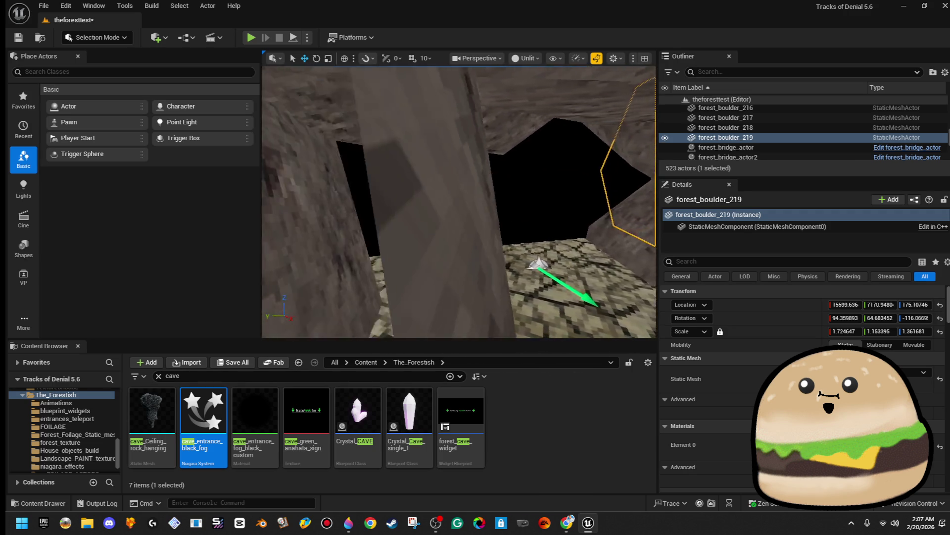
key(s)
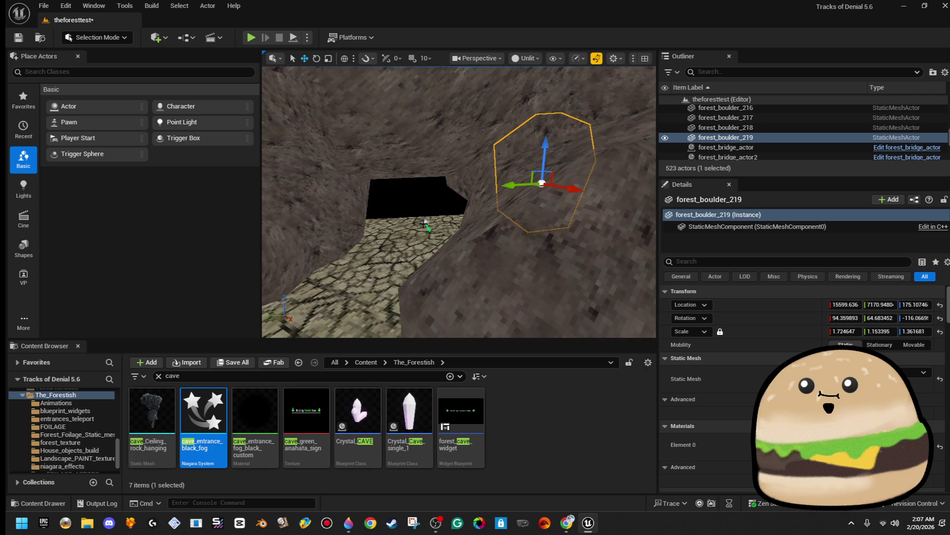
Nudge the cave_entrance_black_fog at the cave mouth to Z 139.6.
click(425, 222)
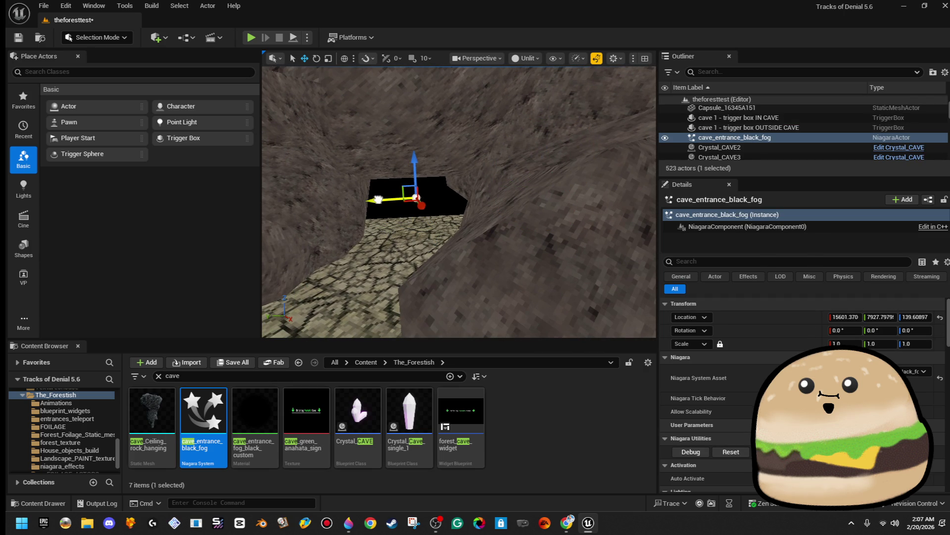
drag(378, 199, 378, 200)
key(w)
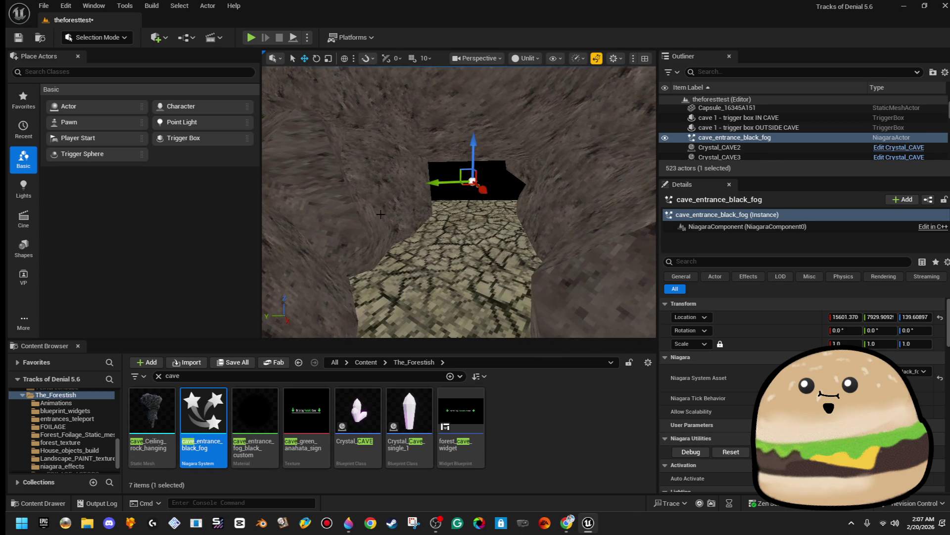
Move the three left-wall and front boulders up and right, then play-test the level.
click(380, 214)
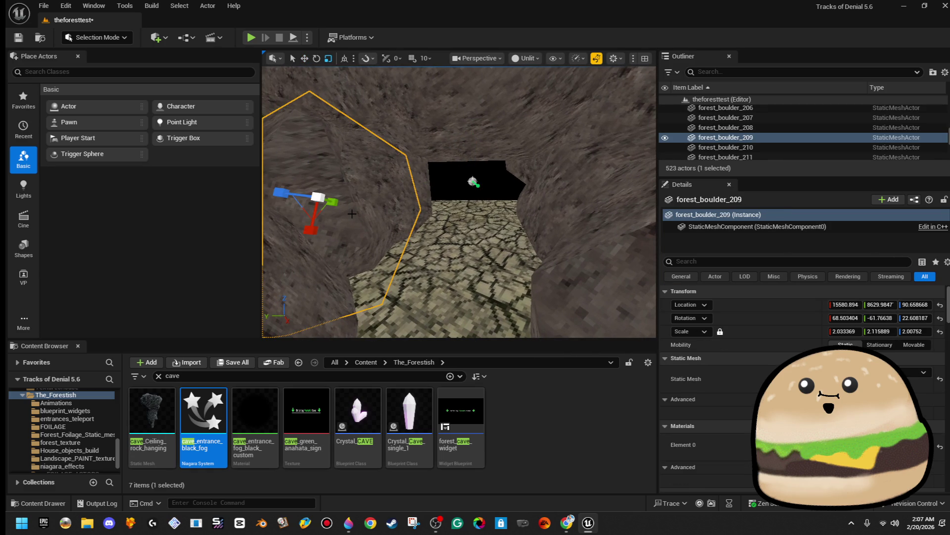
ctrl+click(362, 211)
scroll(376, 213, down, 5)
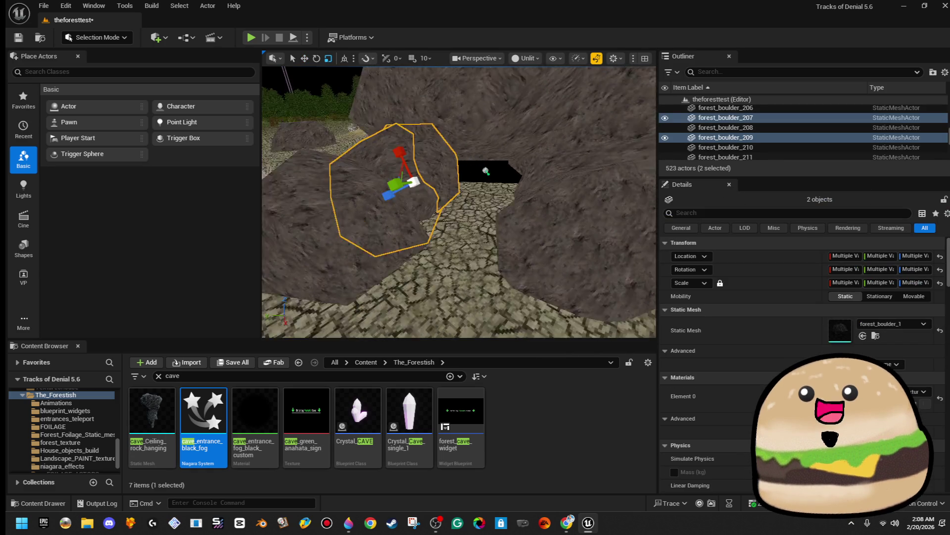
ctrl+click(394, 215)
drag(368, 223, 384, 218)
scroll(414, 209, down, 3)
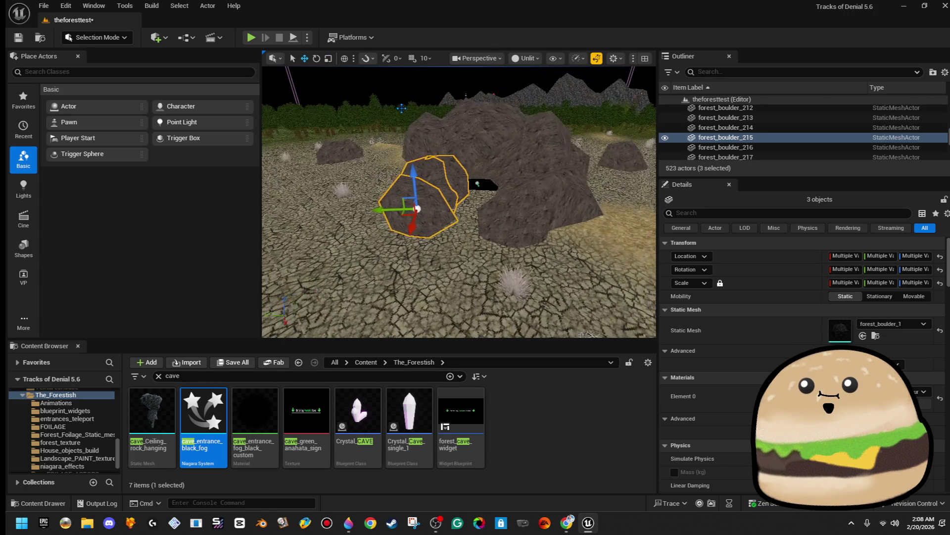
key(alt+p)
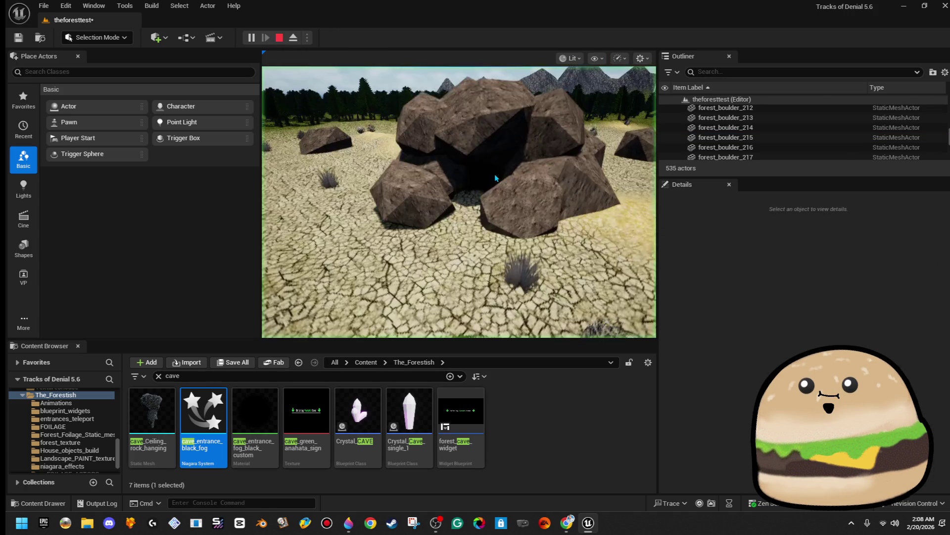
In fullscreen play, walk into the dark cave with the torch, back out, and in again.
key(F11)
key(w)
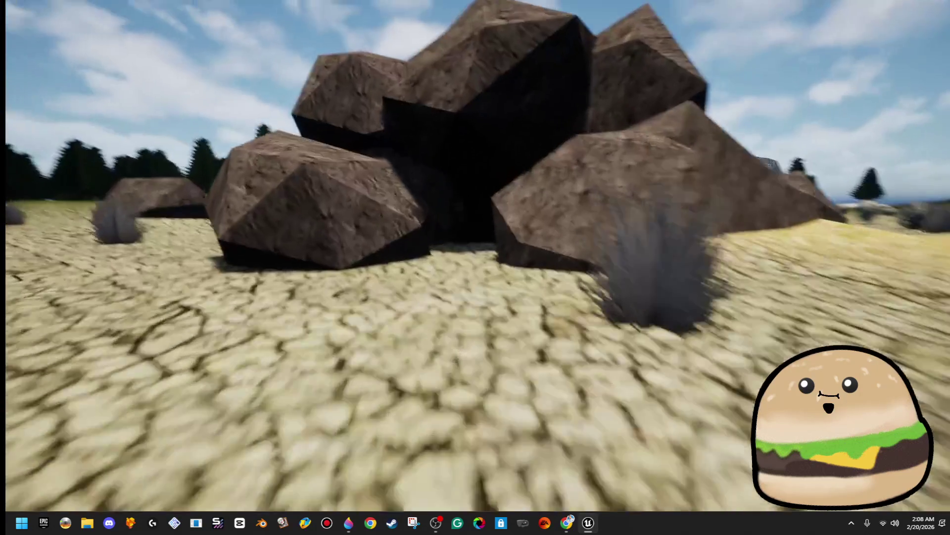
key(f)
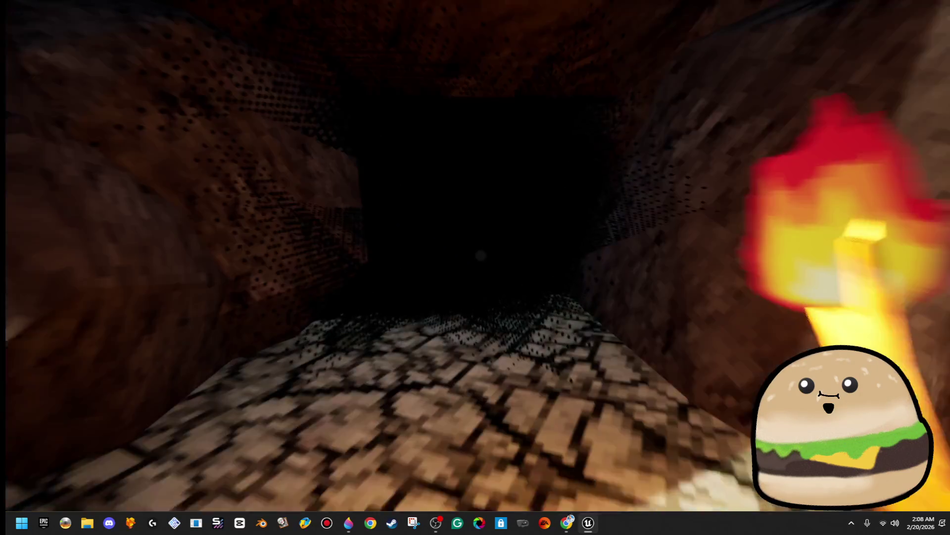
key(s)
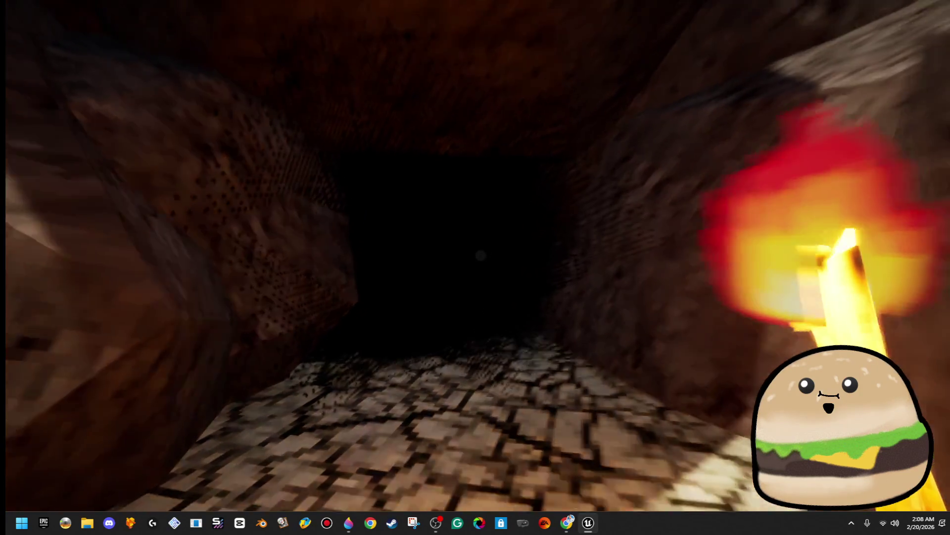
key(w)
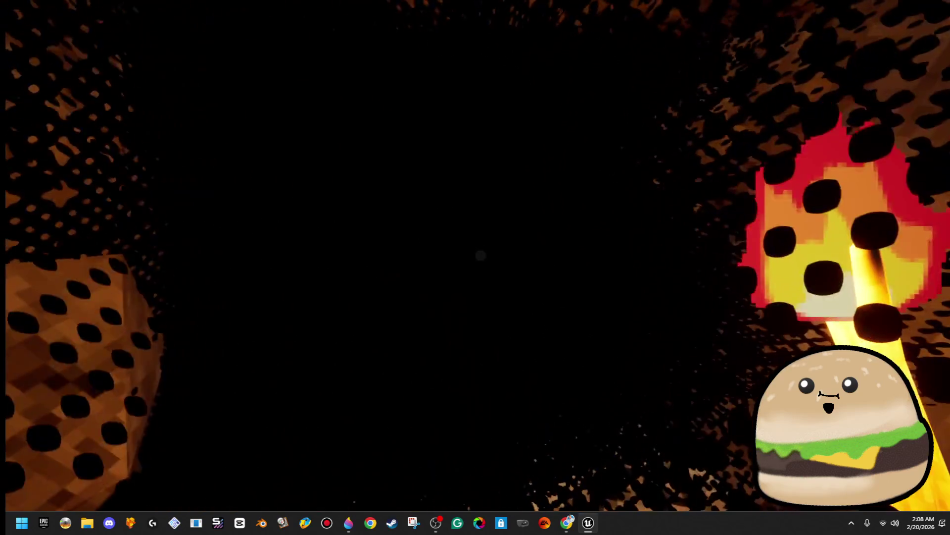
Back in the editor, select the rock left of the cave entrance and frame it.
mouse_move(480, 255)
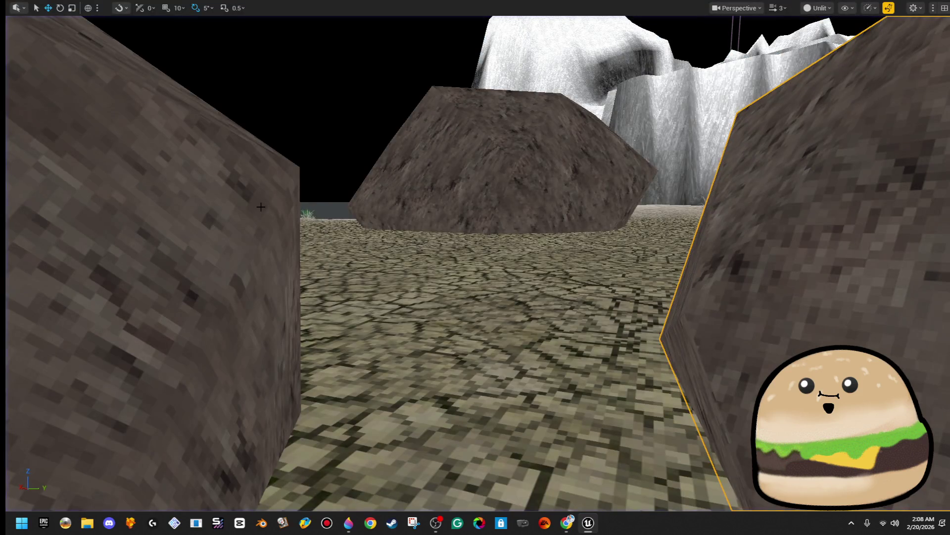
click(261, 207)
key(f)
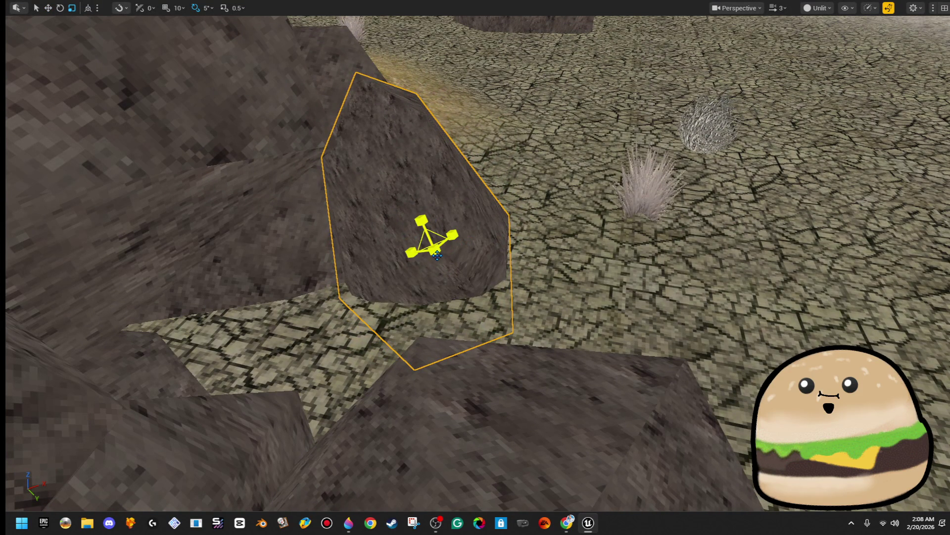
Enlarge the rock beside the entrance and move it right and up to close the gap.
mouse_move(438, 255)
mouse_down()
mouse_move(477, 197)
mouse_move(449, 185)
mouse_move(417, 217)
mouse_up()
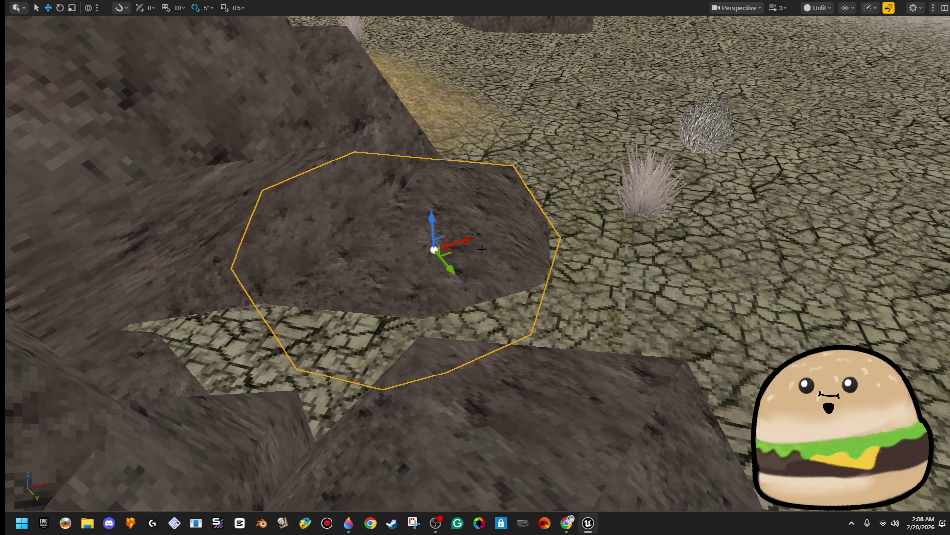
mouse_move(452, 251)
mouse_down()
mouse_move(555, 224)
mouse_move(537, 186)
mouse_up()
key(r)
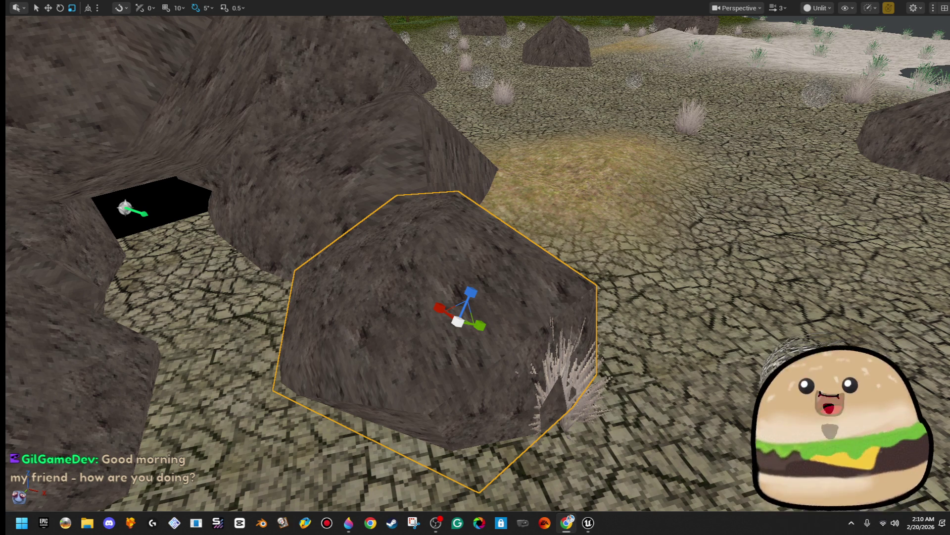
mouse_move(394, 213)
mouse_down()
mouse_move(649, 354)
mouse_move(736, 384)
mouse_move(700, 392)
mouse_up()
Select the rock left of the entrance and move it down and toward the viewer.
key(e)
key(w)
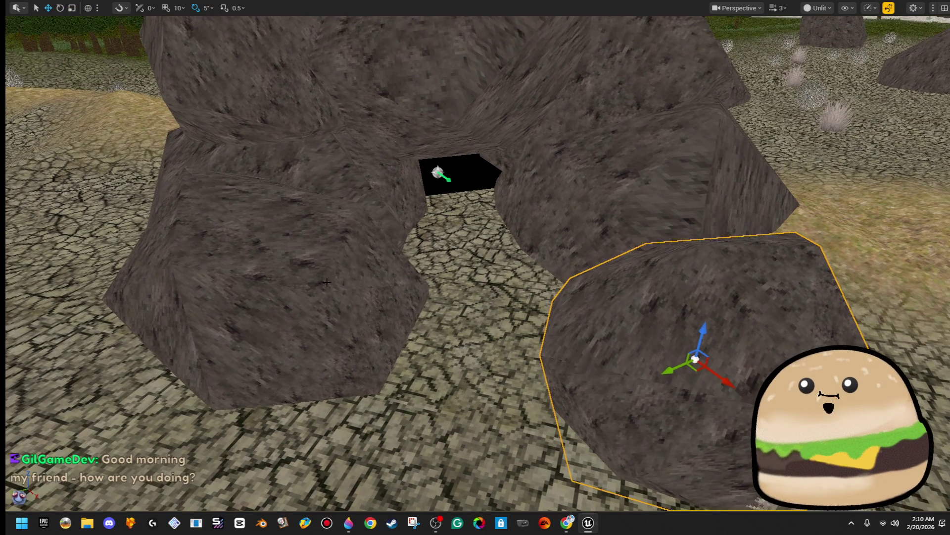
click(276, 297)
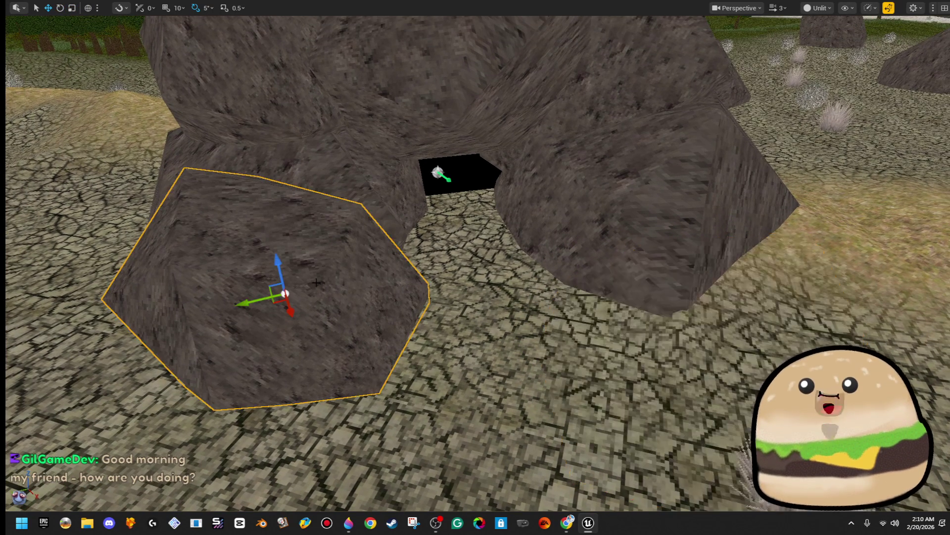
scroll(275, 297, up, 5)
scroll(350, 269, down, 6)
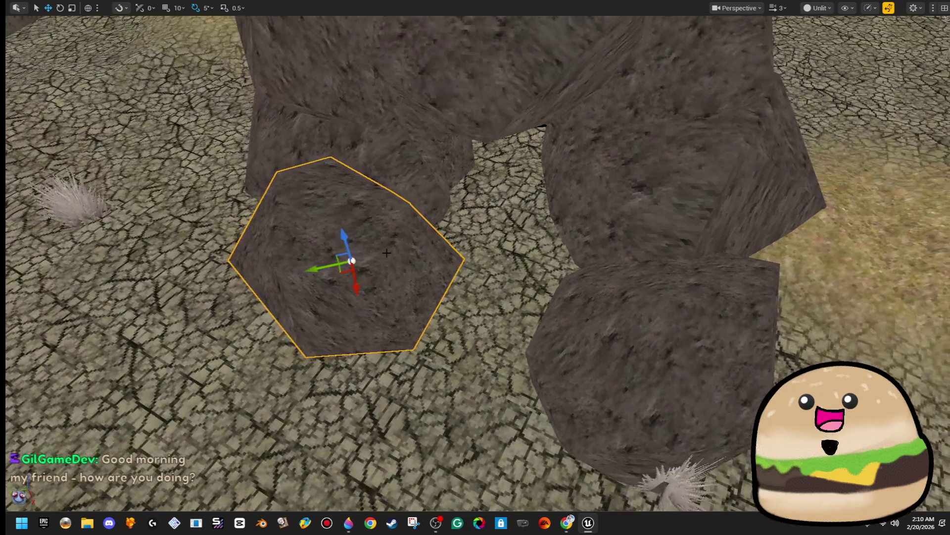
mouse_move(350, 267)
mouse_down()
mouse_move(364, 341)
mouse_move(272, 331)
mouse_move(241, 341)
mouse_move(355, 247)
mouse_move(352, 238)
mouse_up()
Rotate that rock to a new angle and raise it upward.
key(e)
drag(384, 197, 381, 284)
key(w)
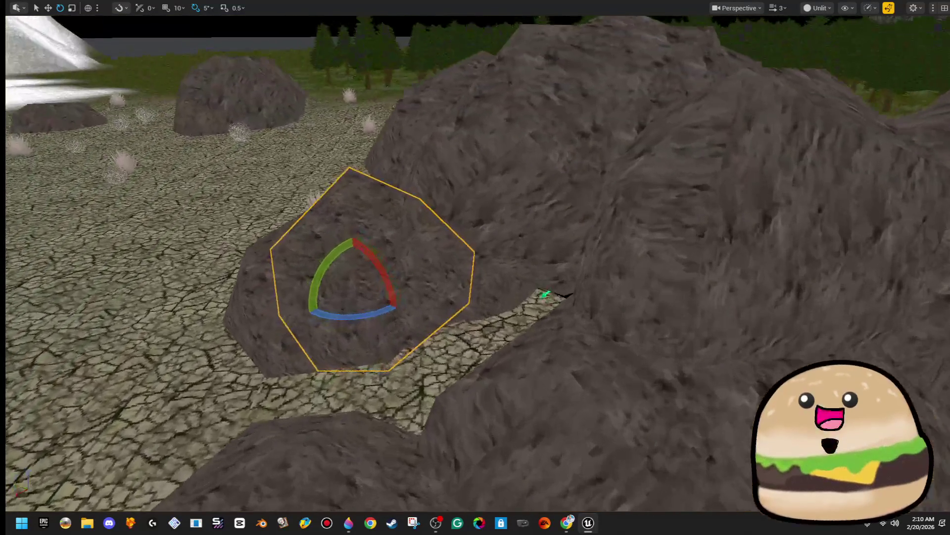
key(w)
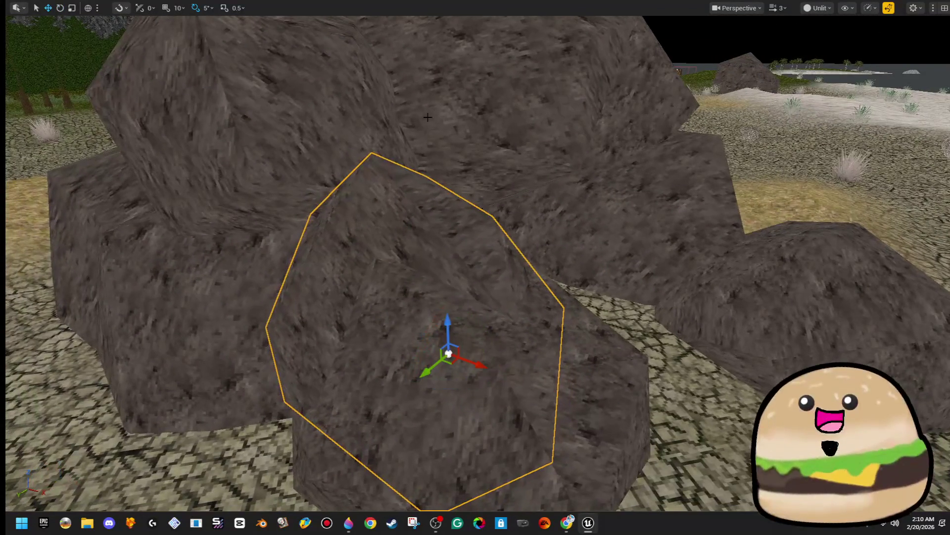
drag(448, 318, 446, 239)
Move a rock to the arch's right side, delete the extra rock, and select the arch light.
key(s)
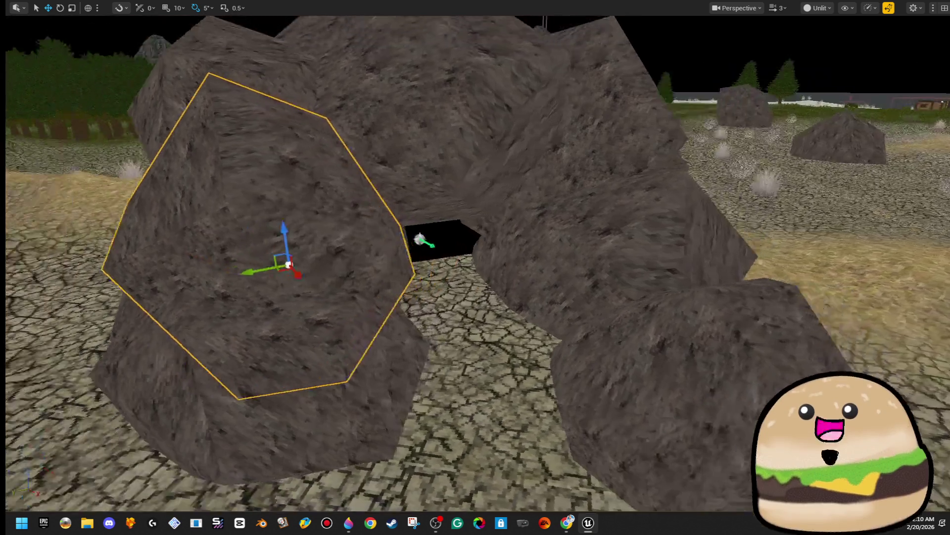
mouse_move(324, 252)
mouse_down()
mouse_move(517, 266)
mouse_move(628, 259)
mouse_move(738, 317)
mouse_move(713, 244)
mouse_move(932, 324)
mouse_move(766, 297)
mouse_move(752, 315)
mouse_move(772, 314)
mouse_up()
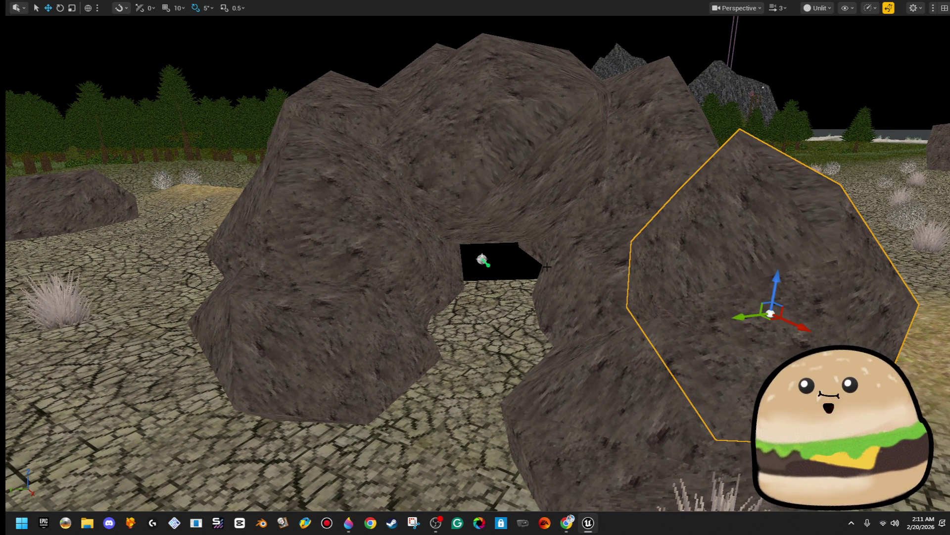
key(Delete)
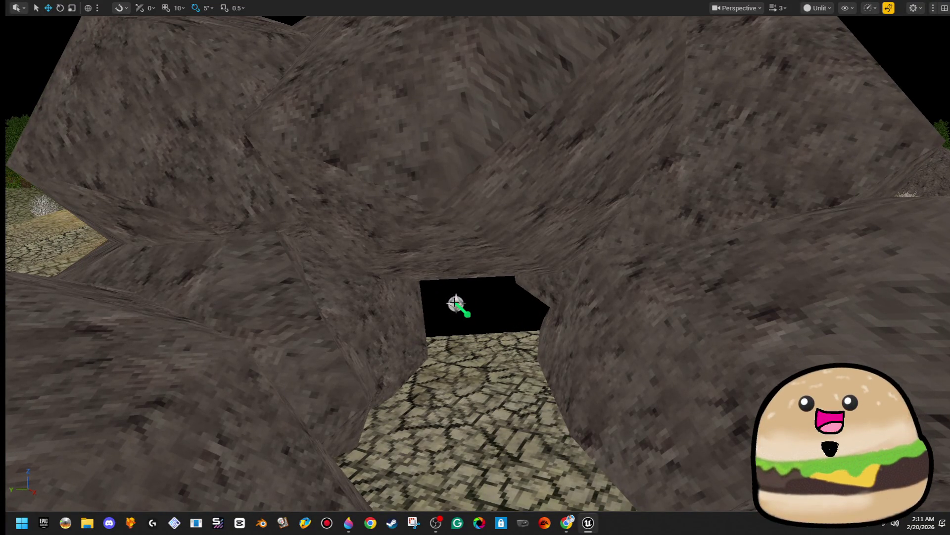
click(456, 303)
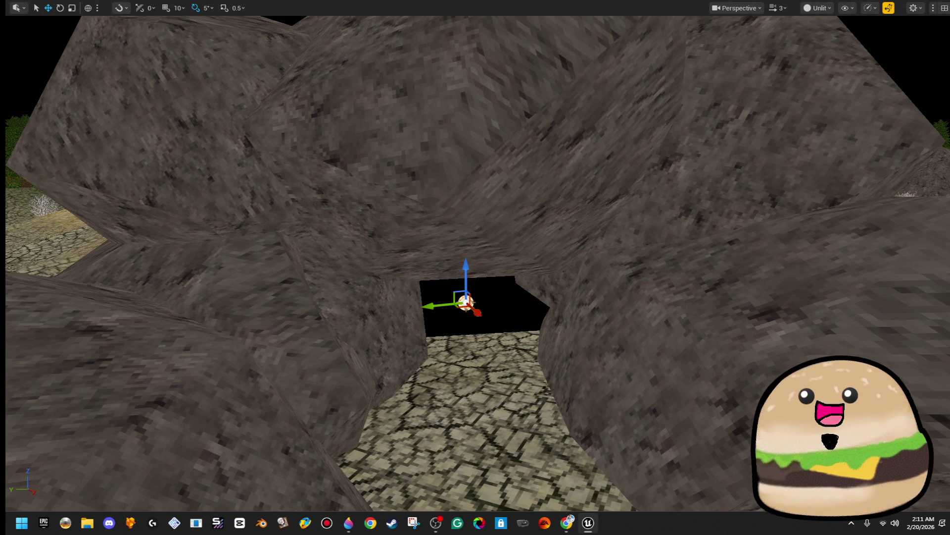
key(alt+Tab)
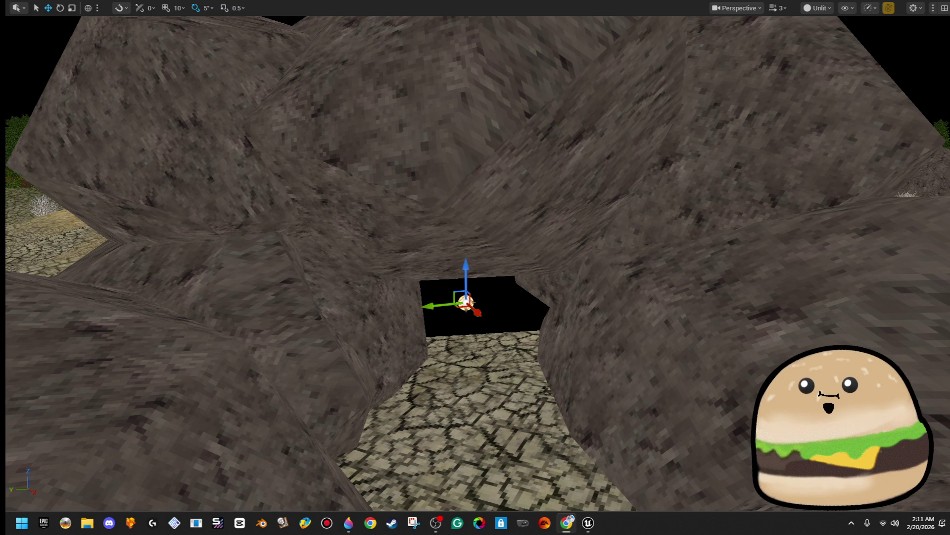
scroll(689, 325, down, 10)
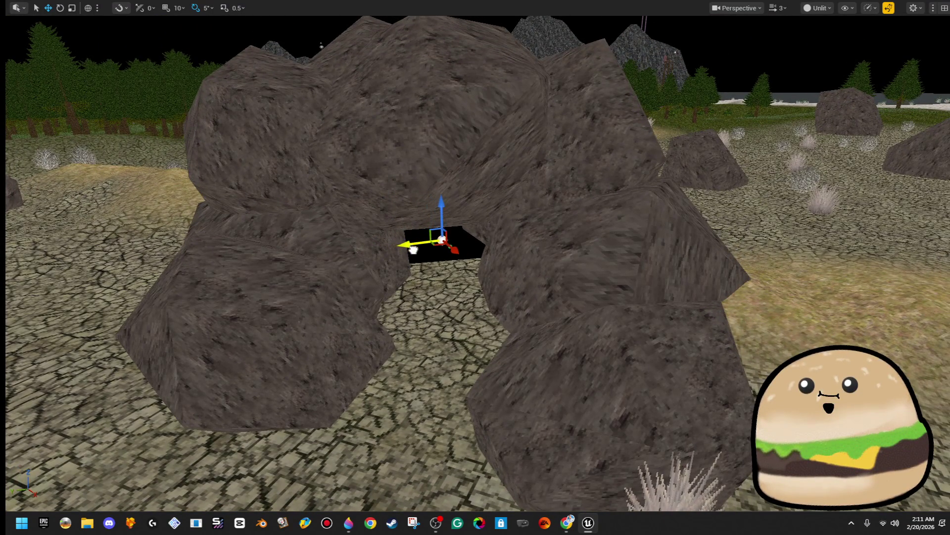
scroll(425, 247, up, 2)
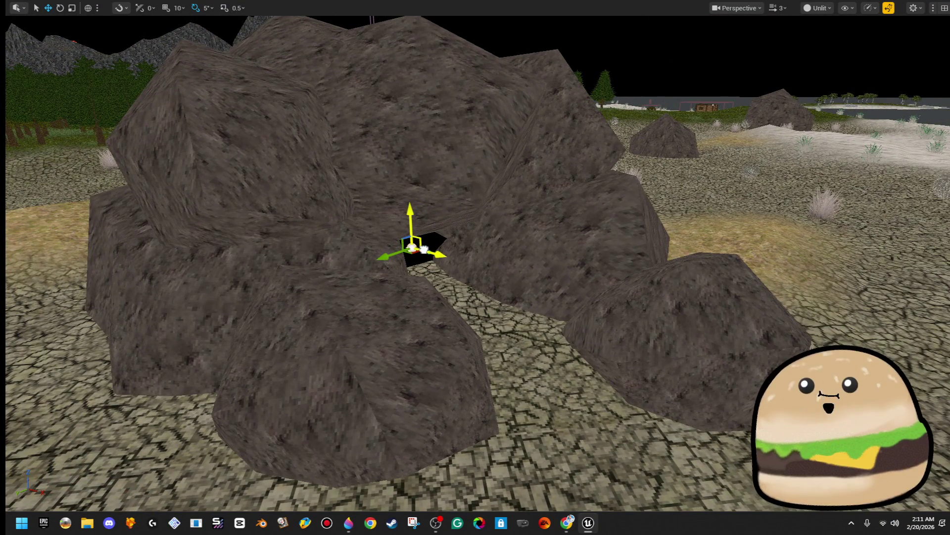
key(F11)
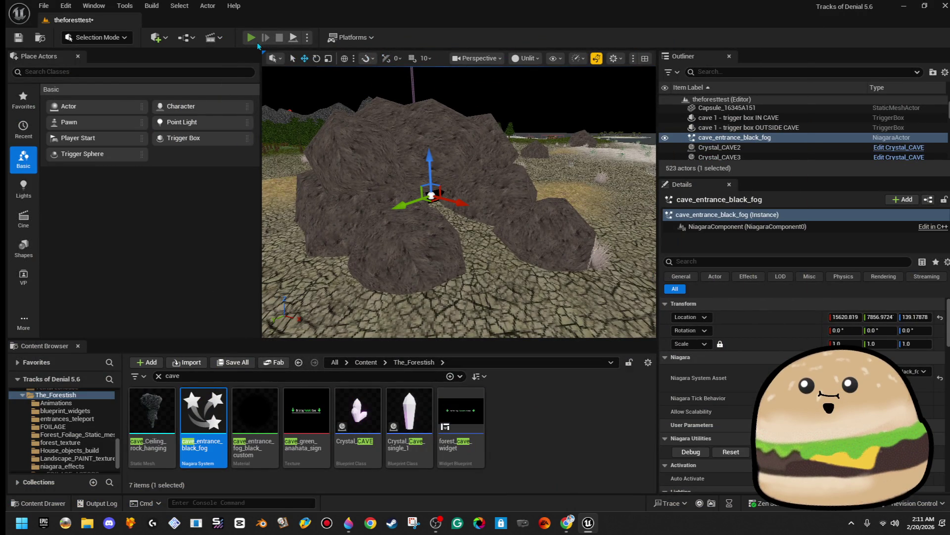
Play the level, walking through the cave and black fog onto the desert rock path, then stop and frame the fog.
key(alt+p)
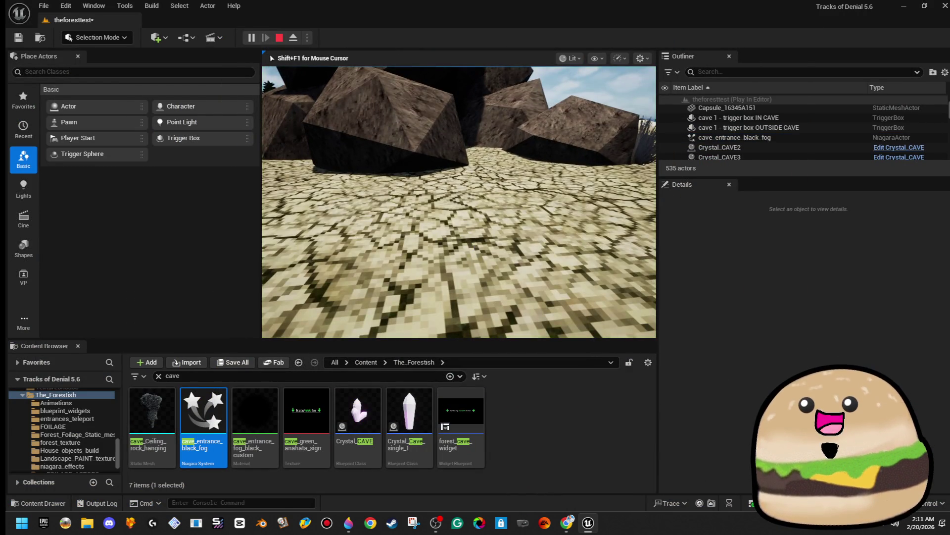
key(w)
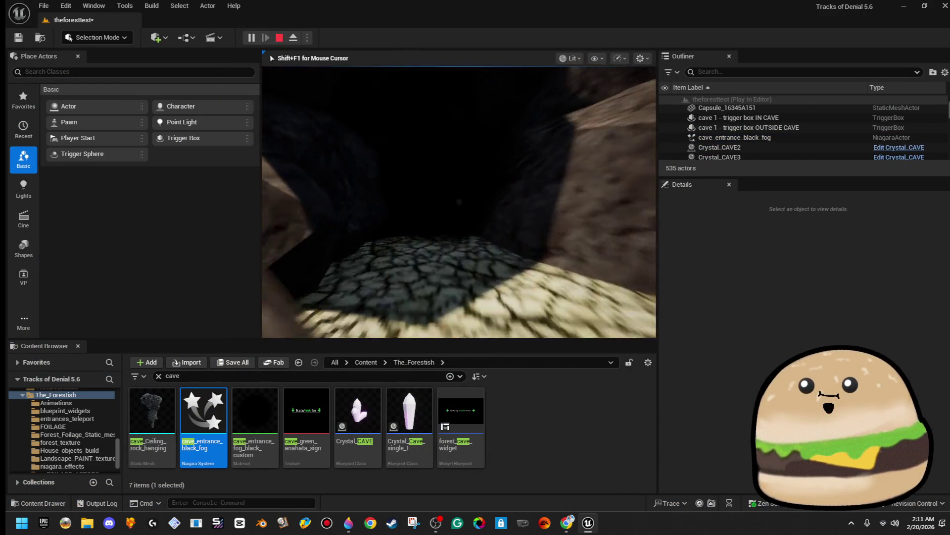
key(w)
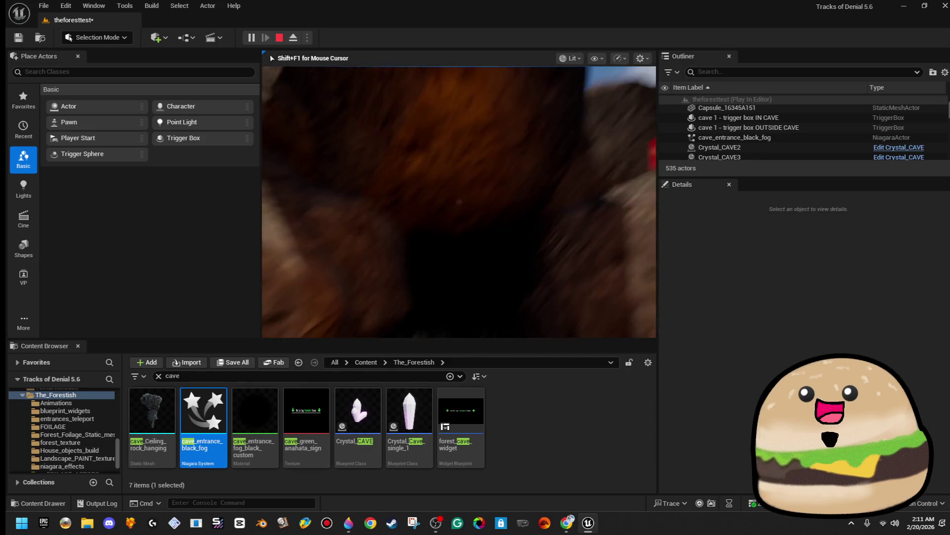
key(w)
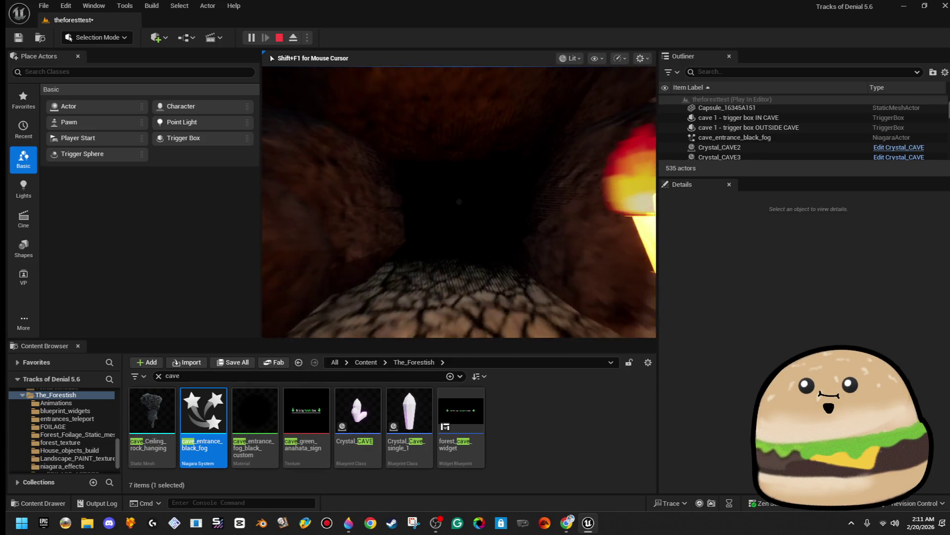
key(w)
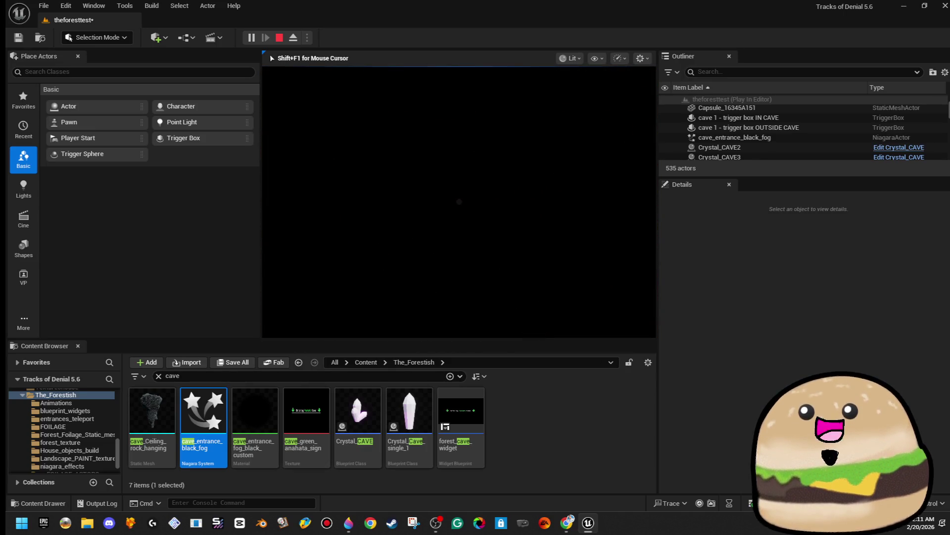
key(w)
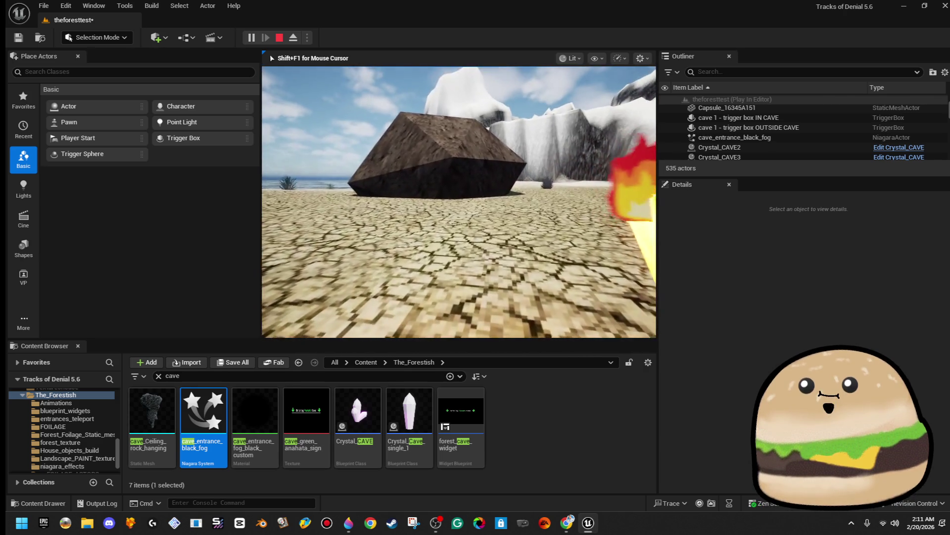
key(w)
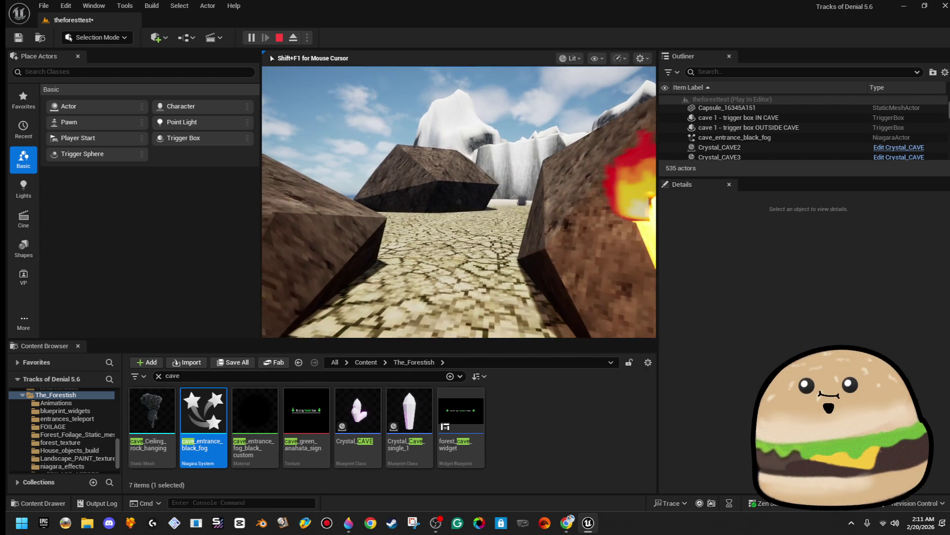
key(w)
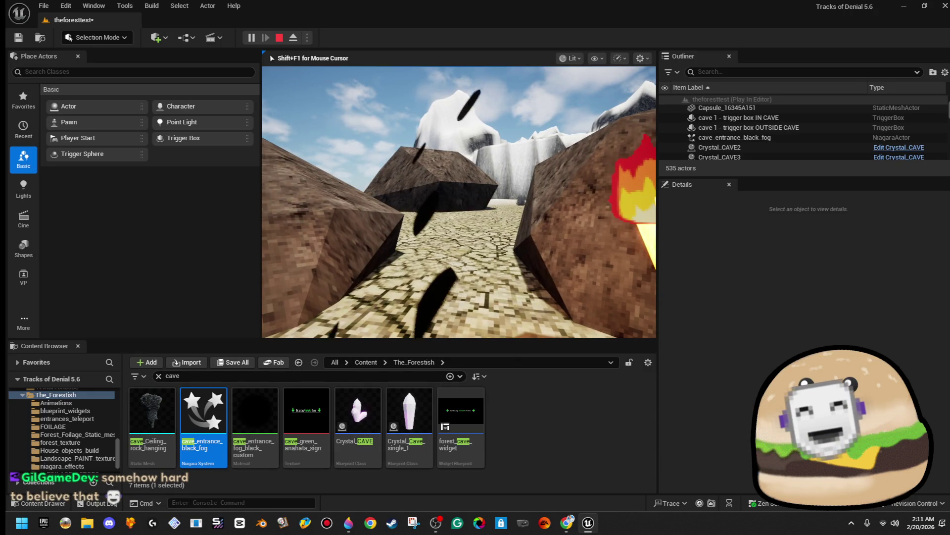
key(Escape)
key(f)
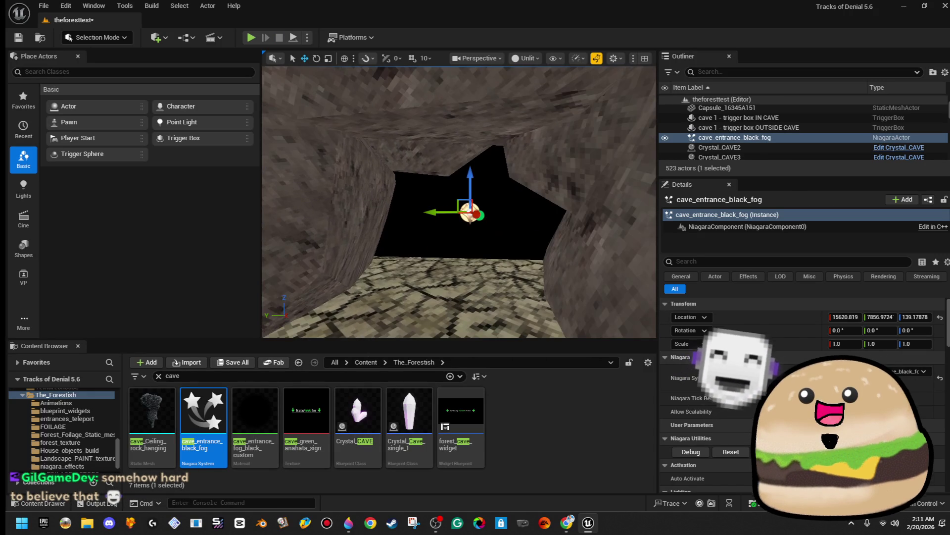
Shift the black fog actor along X to 15473.99 inside the cave mouth.
drag(485, 222, 584, 218)
mouse_move(484, 225)
mouse_down()
mouse_move(427, 240)
mouse_move(435, 227)
mouse_move(539, 229)
mouse_up()
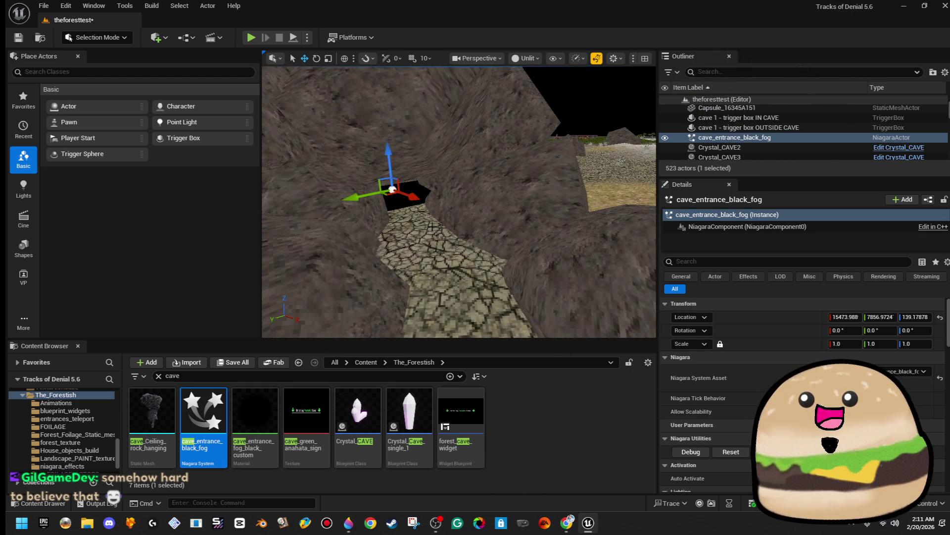
key(F11)
drag(244, 91, 277, 94)
key(F11)
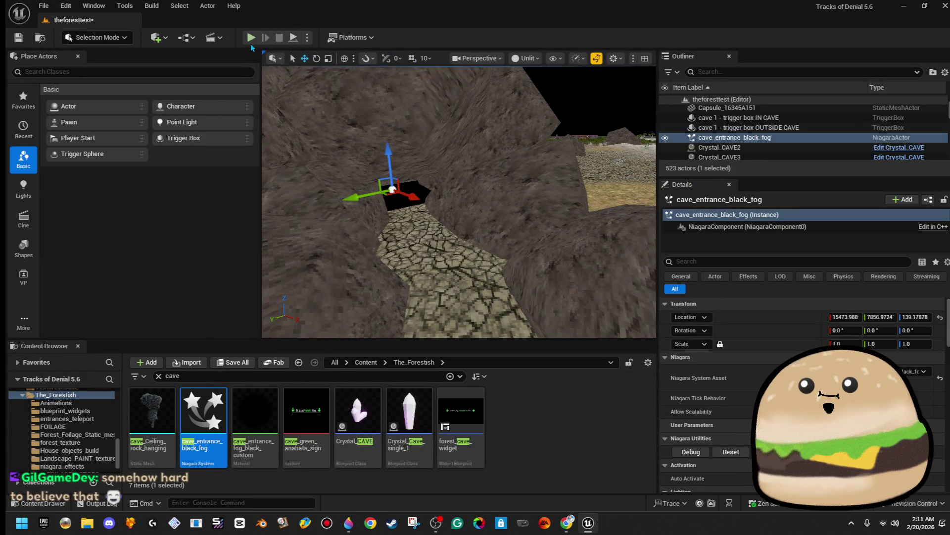
Play-test the level fullscreen again, then stop and frame the fog and rocks.
key(alt+p)
key(F11)
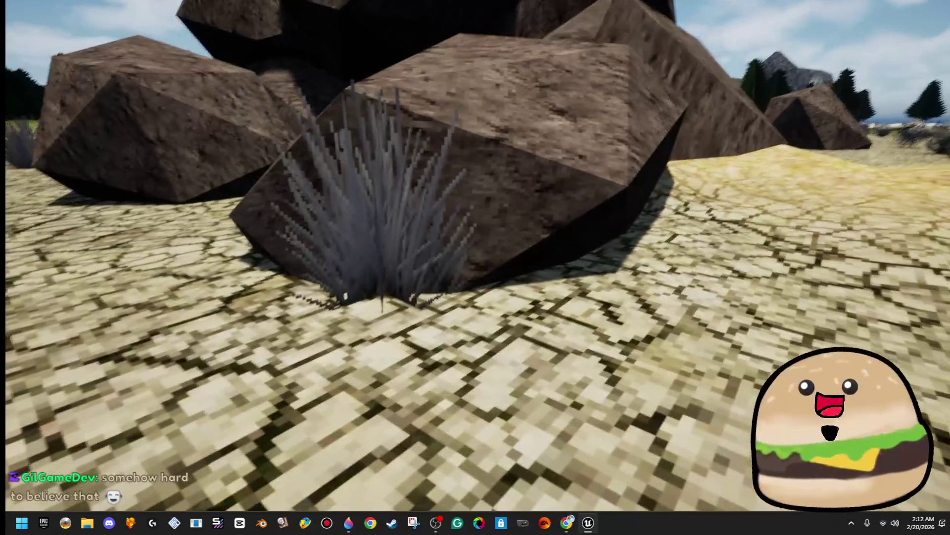
key(Escape)
key(f)
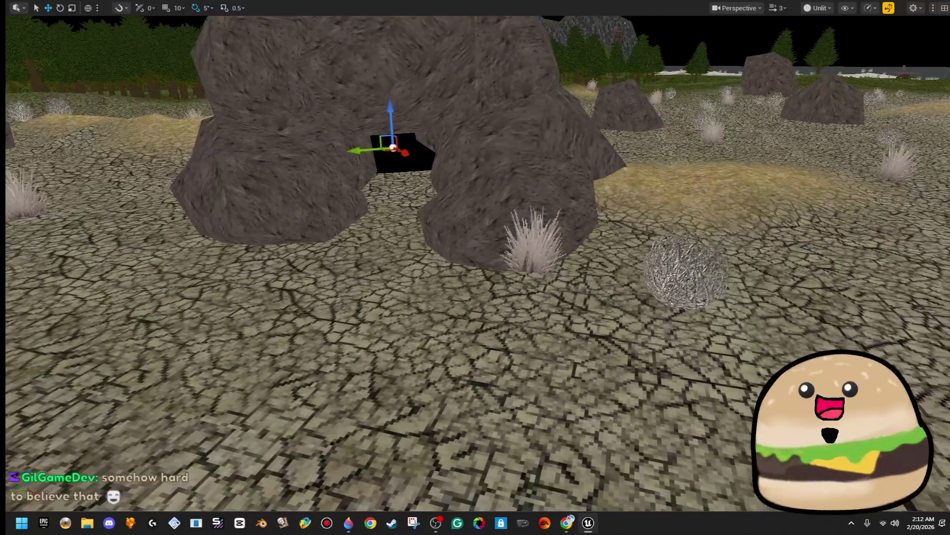
key(F11)
In Foliage mode, paint dry grass tufts near the cave, bringing the second type to 63 instances.
click(186, 37)
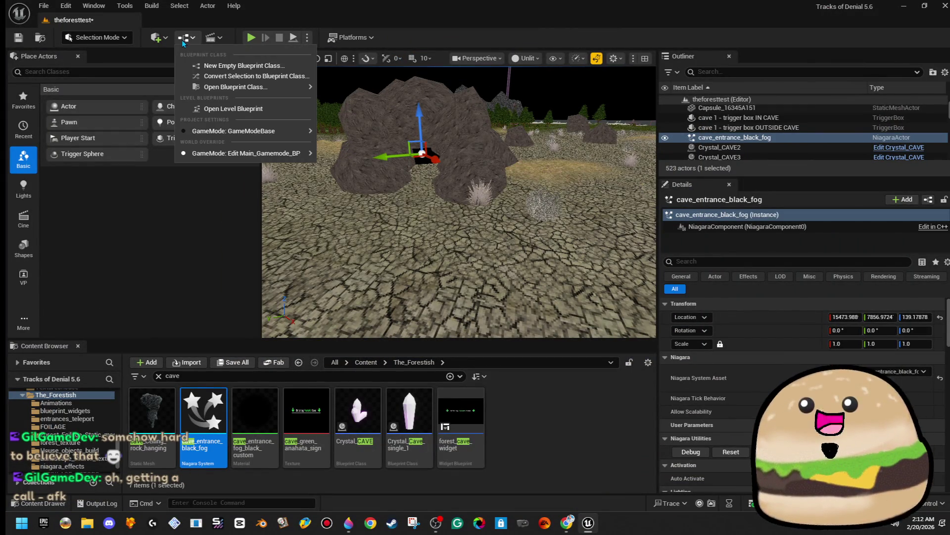
click(96, 37)
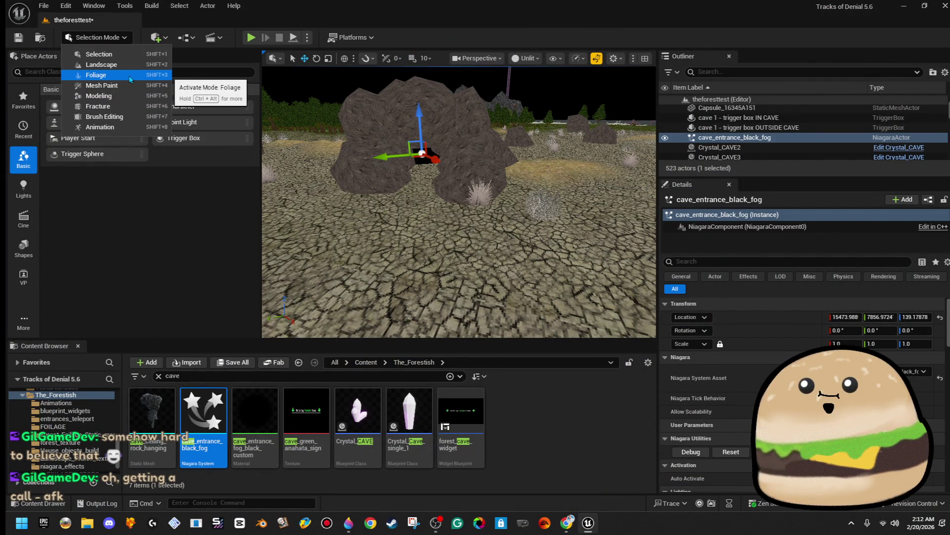
click(608, 169)
key(shift+3)
click(478, 191)
key(f)
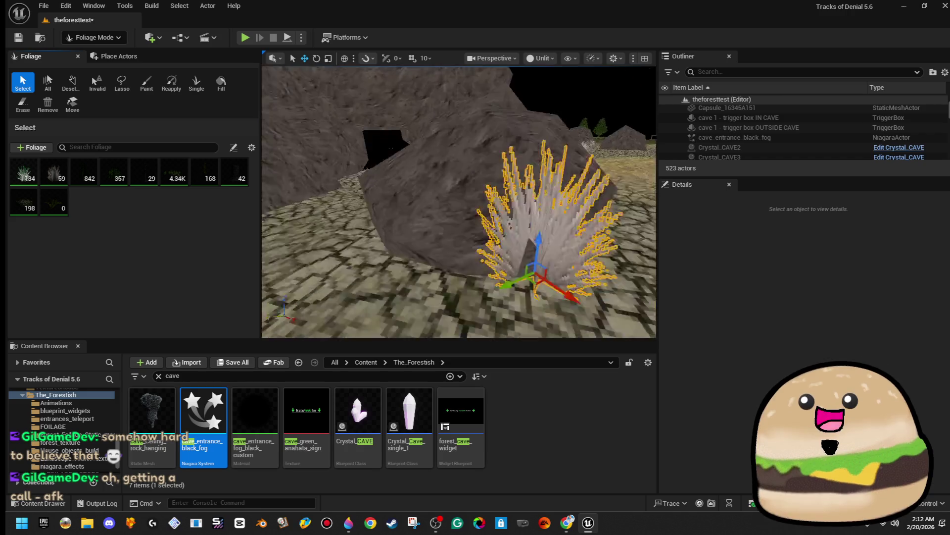
mouse_move(475, 228)
mouse_down()
mouse_move(369, 263)
mouse_move(296, 263)
mouse_move(542, 319)
mouse_move(477, 272)
mouse_move(505, 273)
mouse_move(384, 189)
mouse_move(377, 159)
mouse_move(516, 276)
mouse_move(365, 221)
mouse_move(601, 278)
mouse_move(619, 296)
mouse_move(539, 238)
mouse_up()
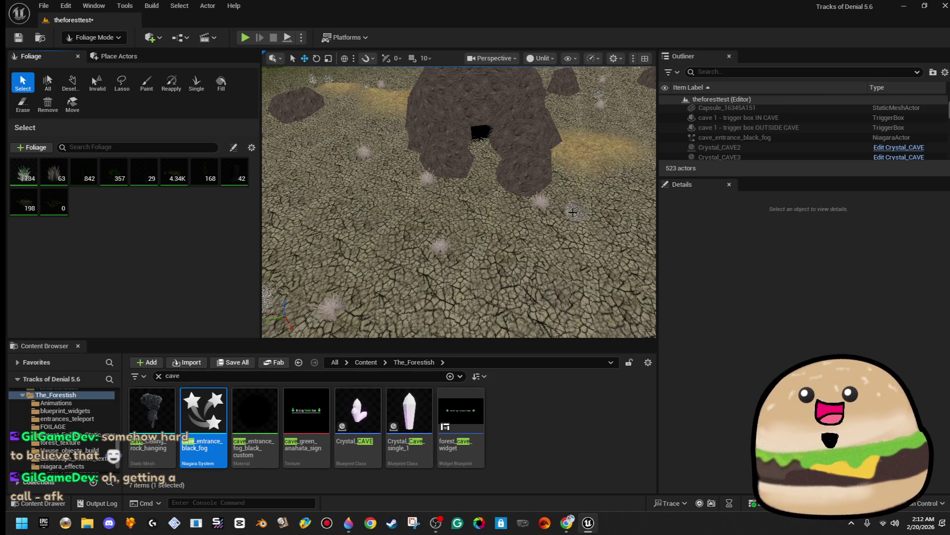
drag(563, 189, 594, 139)
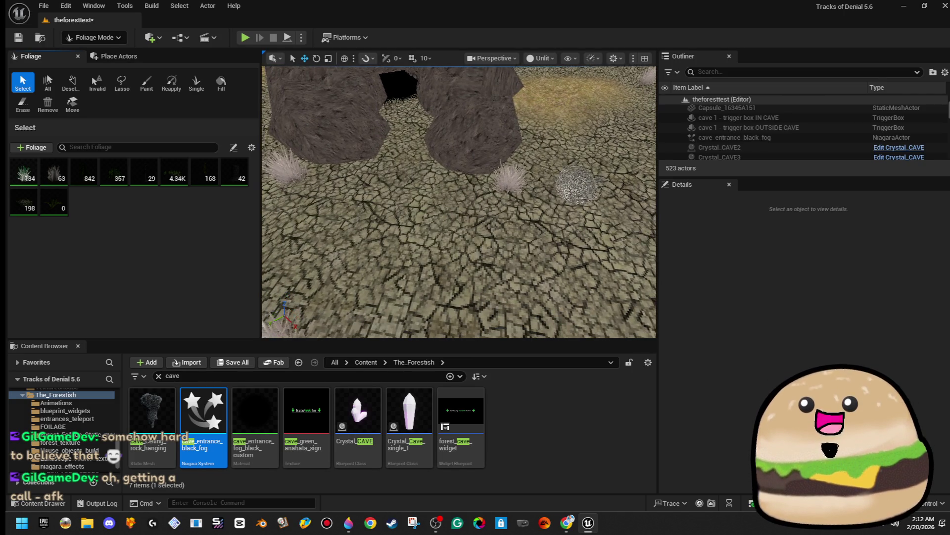
click(94, 37)
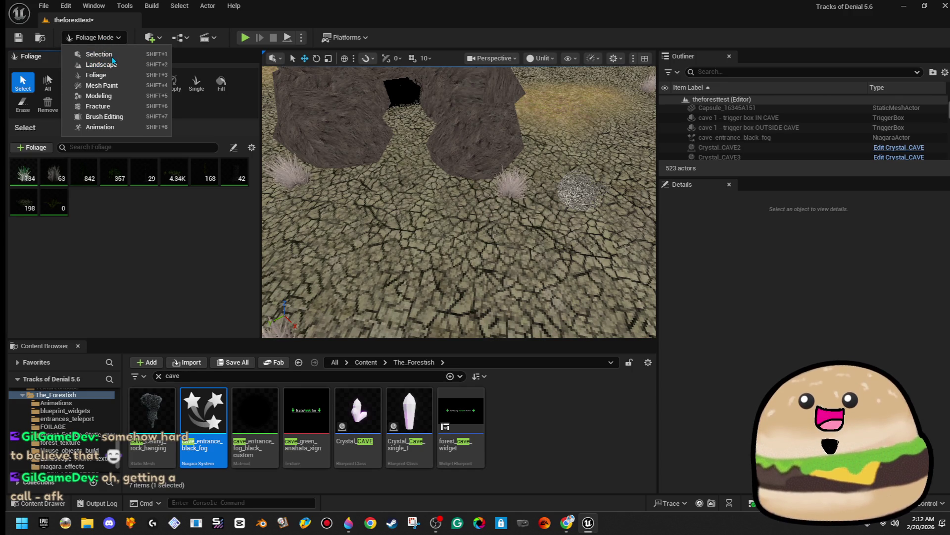
Alt-drag a copy of the tumbleweed leftward and rotate it 50° around Z.
click(99, 54)
click(578, 189)
scroll(579, 195, down, 2)
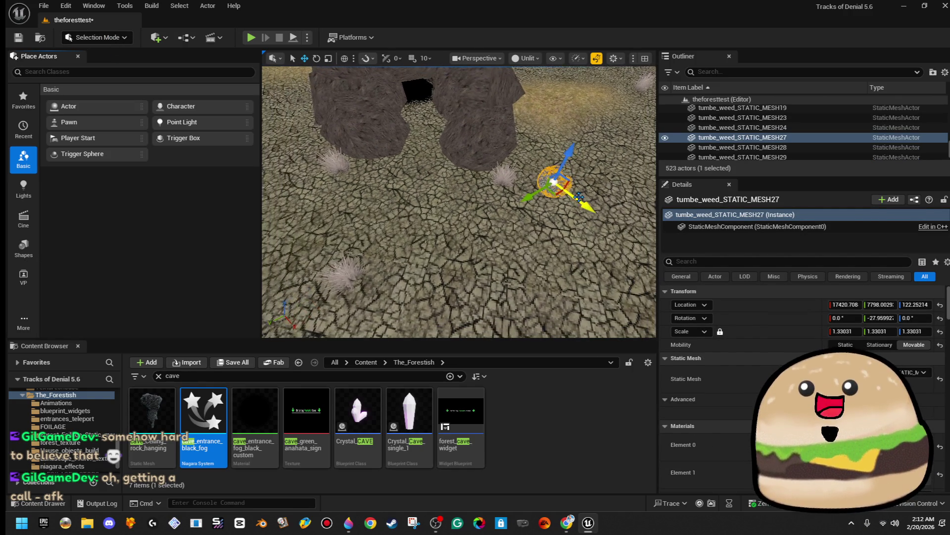
drag(552, 190, 297, 213)
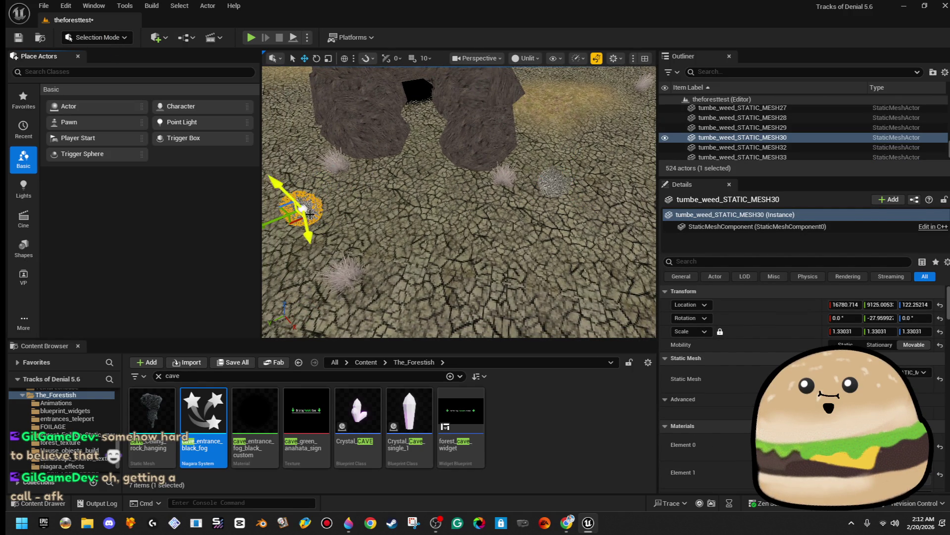
key(e)
drag(380, 244, 411, 245)
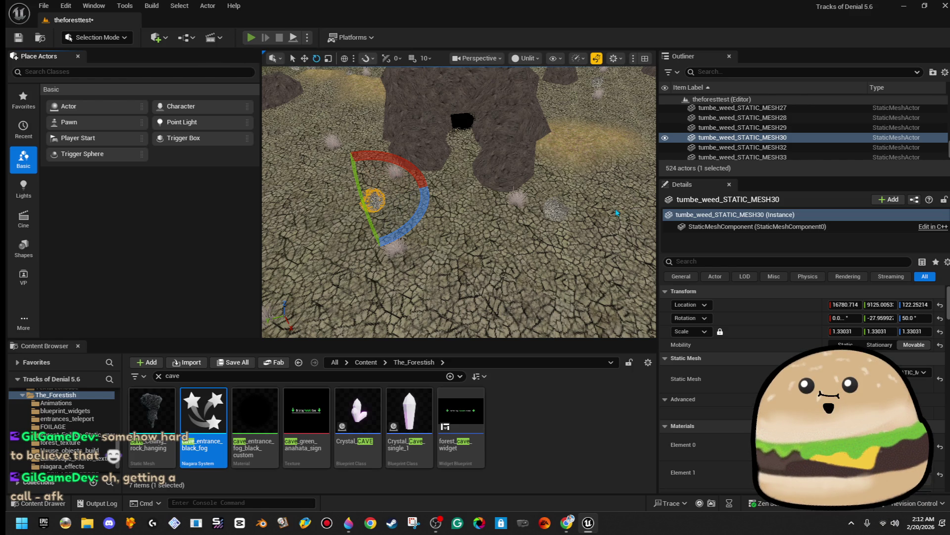
Play-test fullscreen and walk around the rock to watch the tumbleweed roll.
click(251, 37)
key(F11)
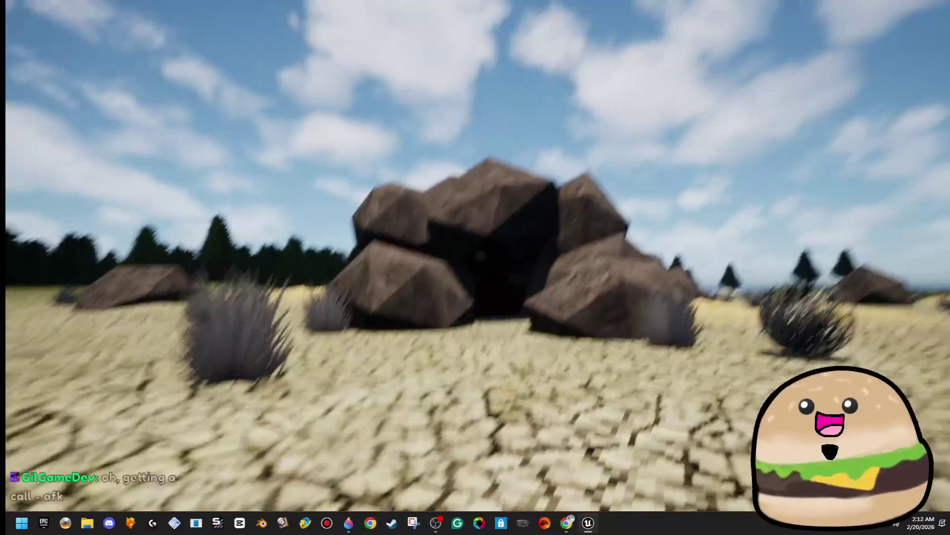
key(w)
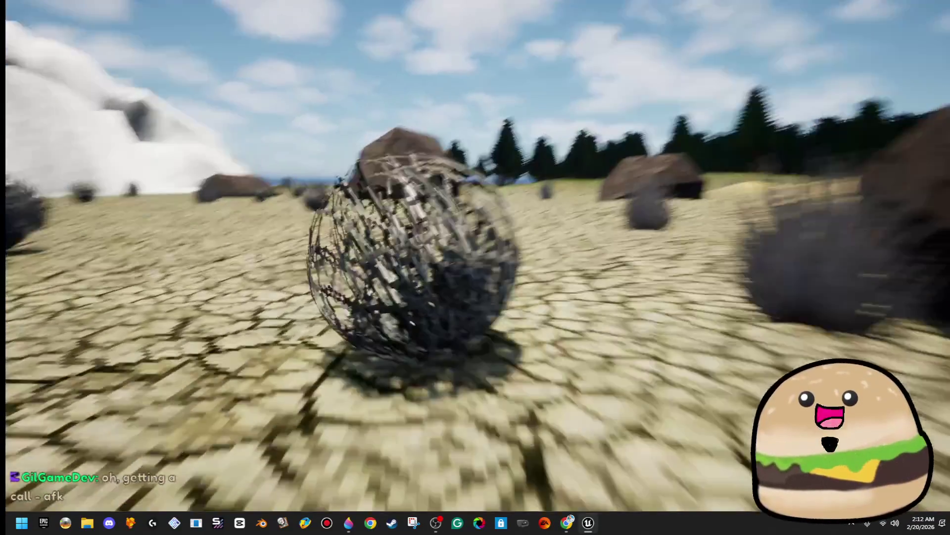
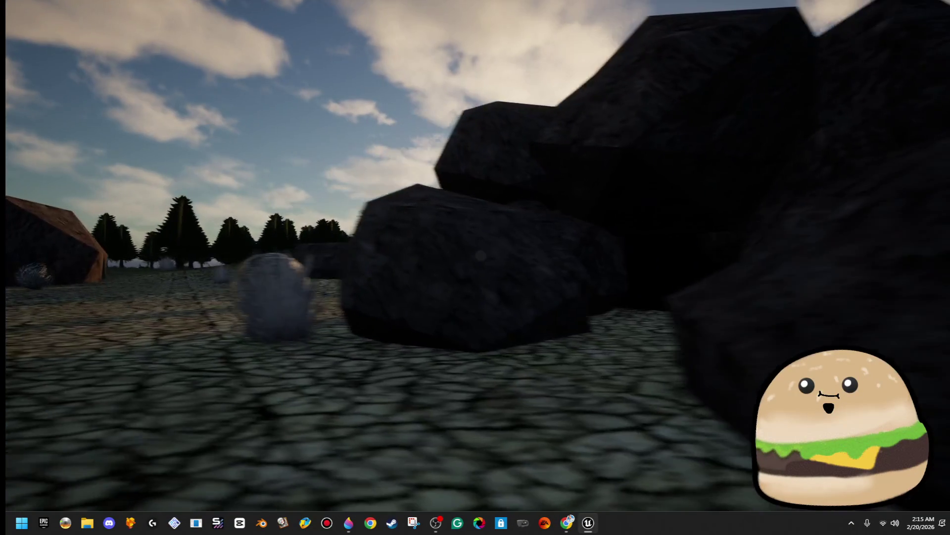
Walk forward through the rock cave, then refocus the running game window.
key(w)
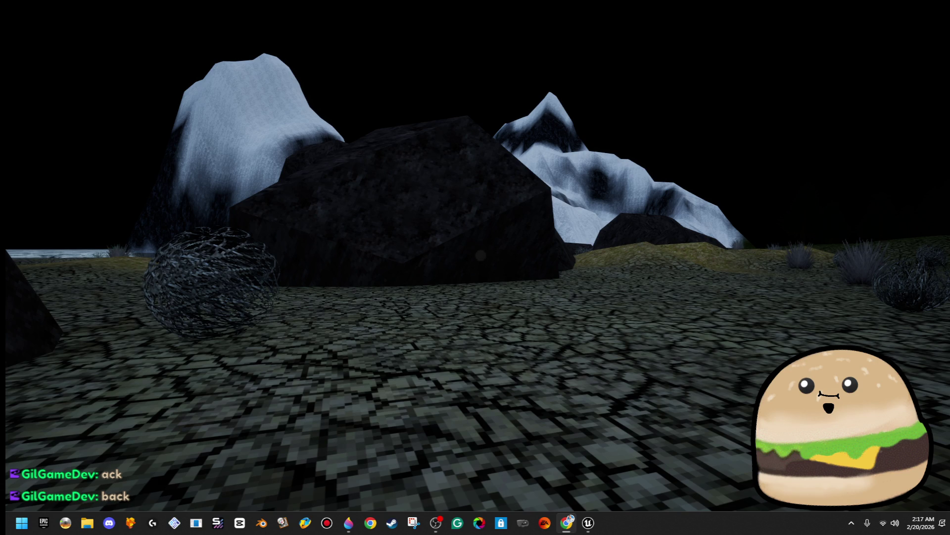
click(475, 268)
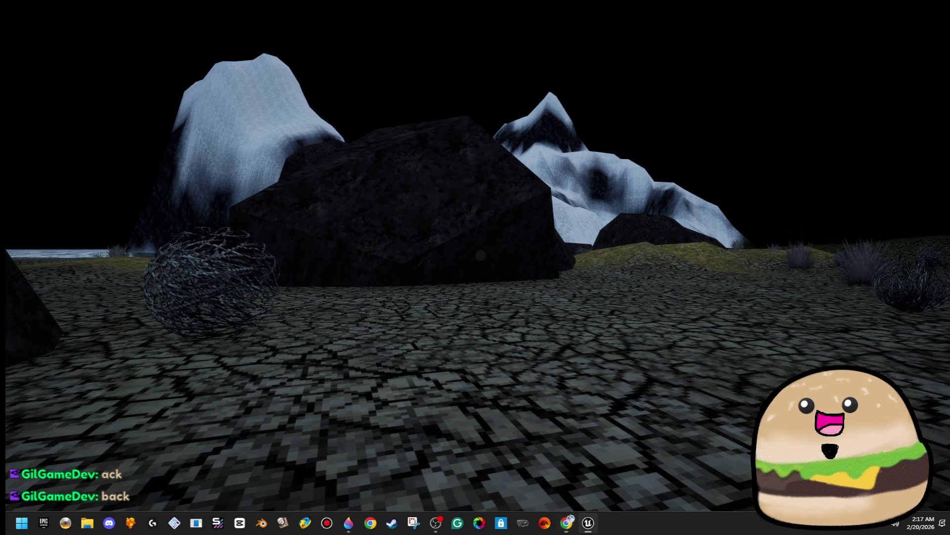
Walk past the wire-mesh shrub and across the cracked ground to the large rock.
key(w)
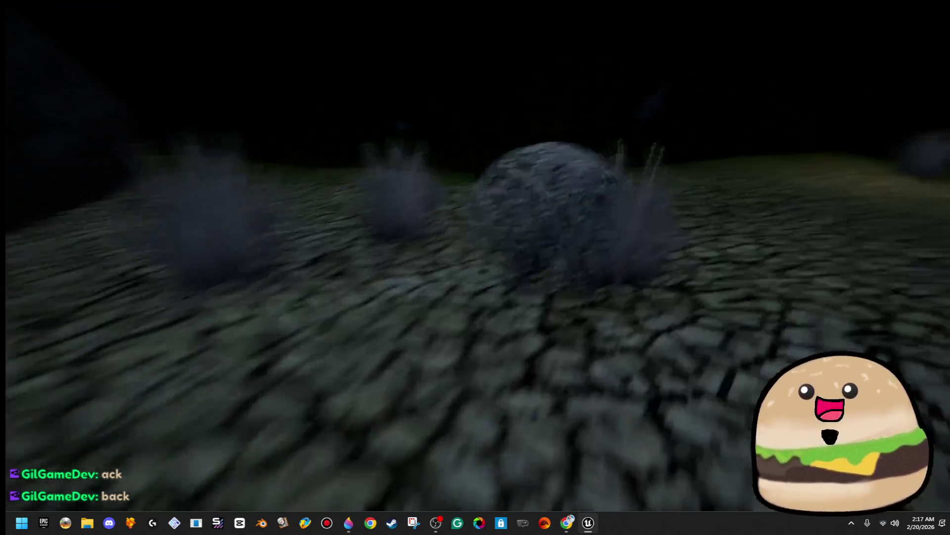
key(w)
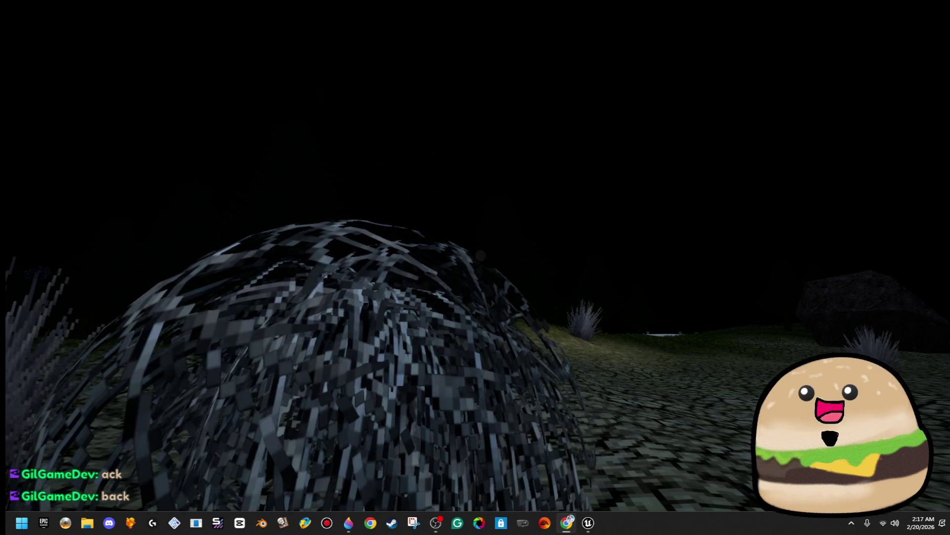
key(w)
key(w)
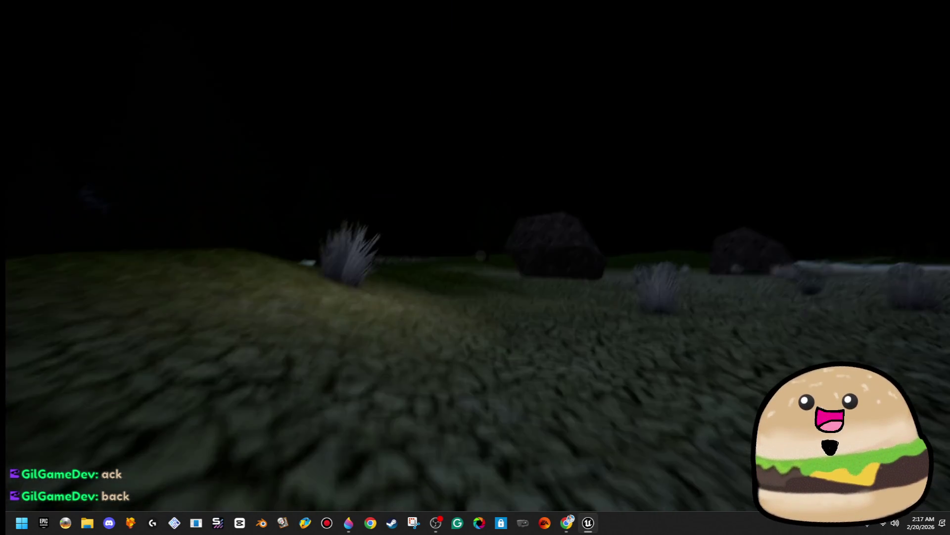
key(w)
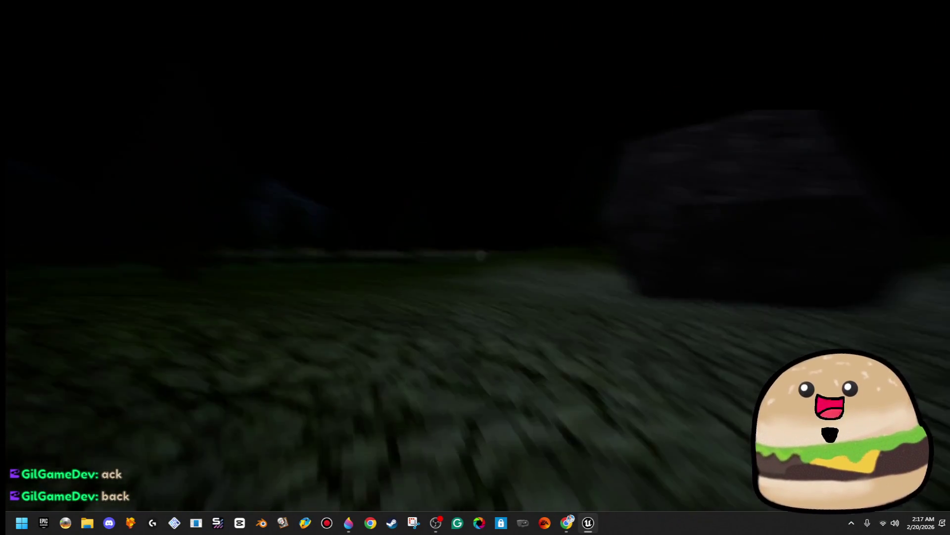
key(w)
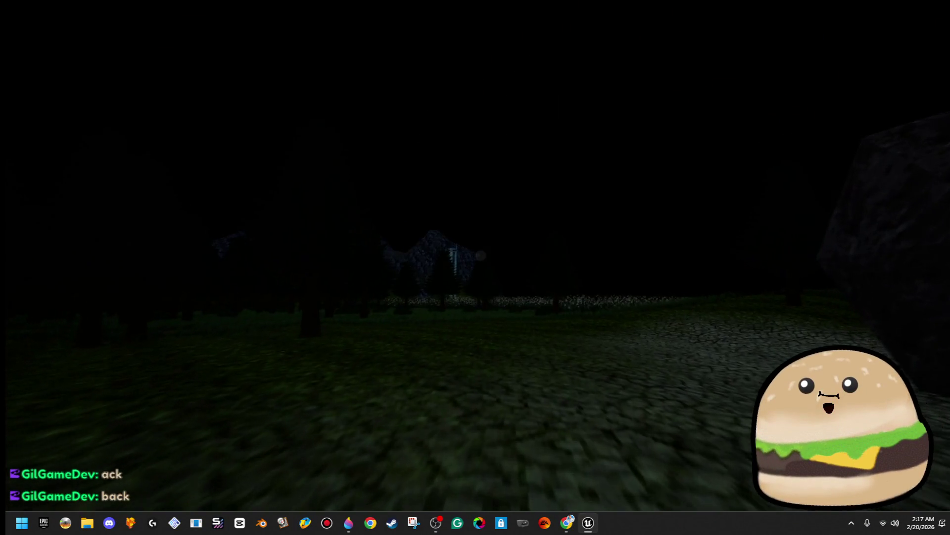
key(w)
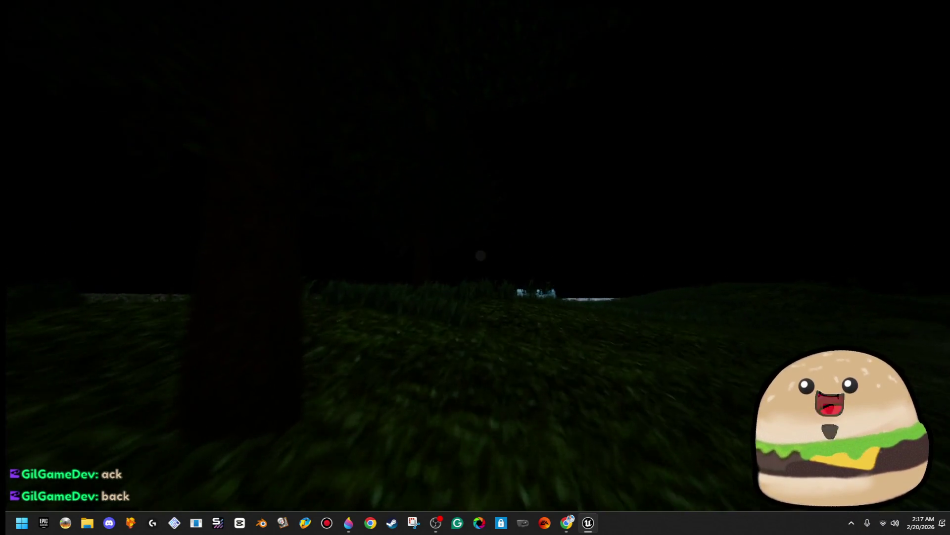
Return focus to the game and walk up the grass slope toward the water.
key(alt+Tab)
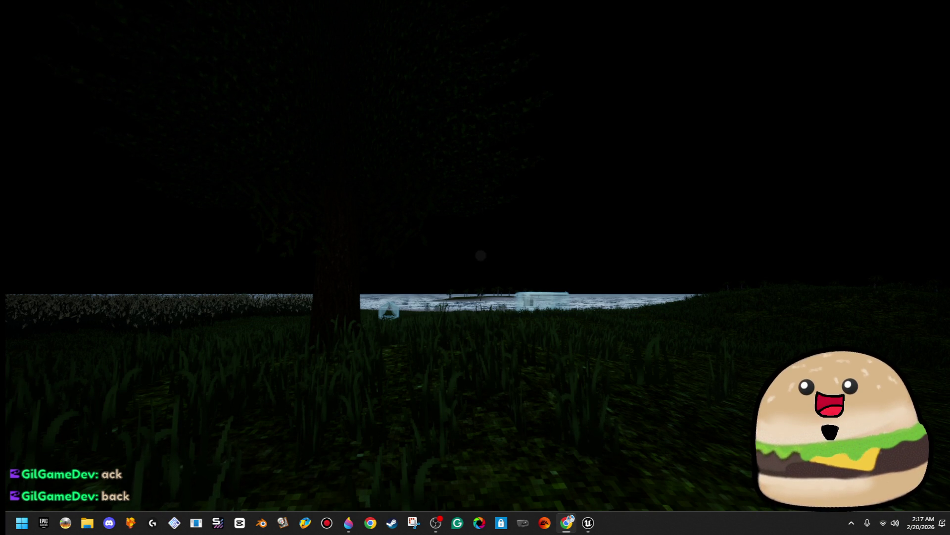
click(645, 200)
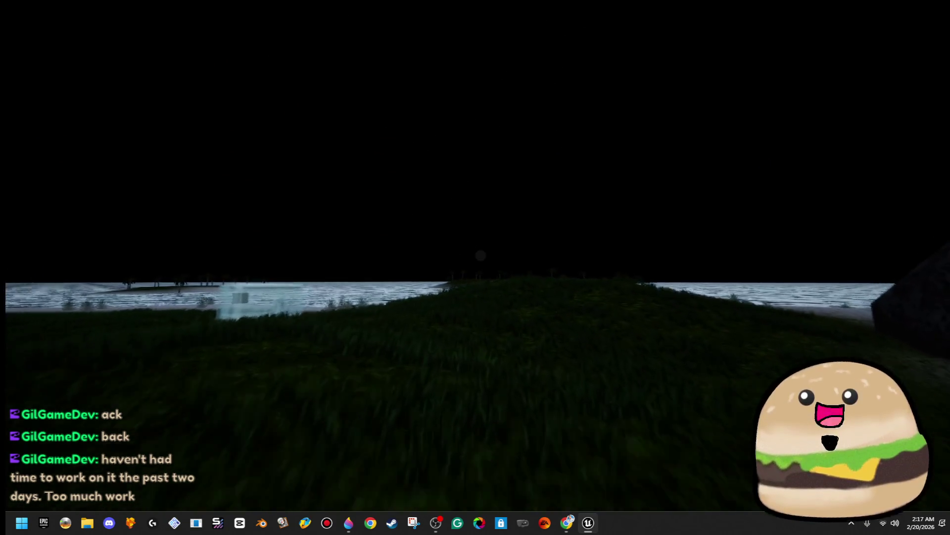
key(w)
key(w)
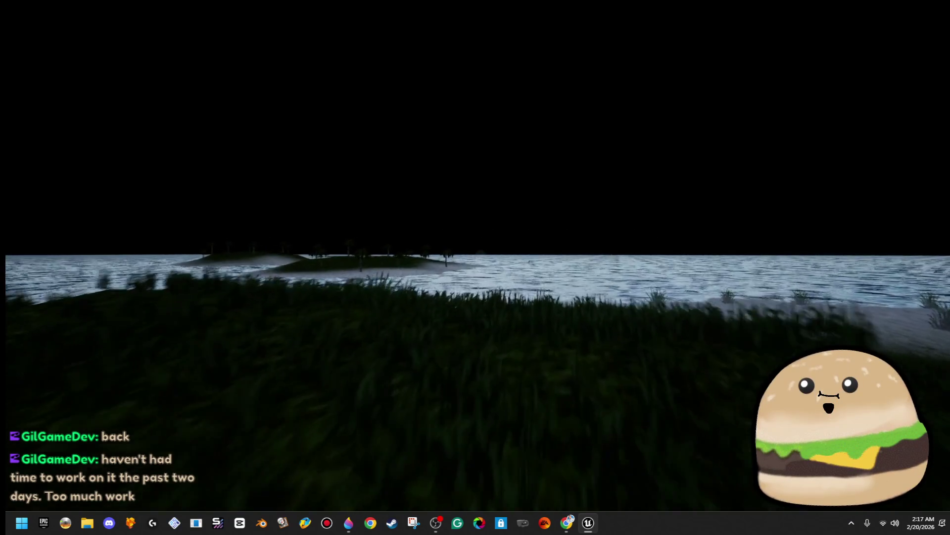
Walk off the beach back across the field and aim at the glowing crystal.
key(w)
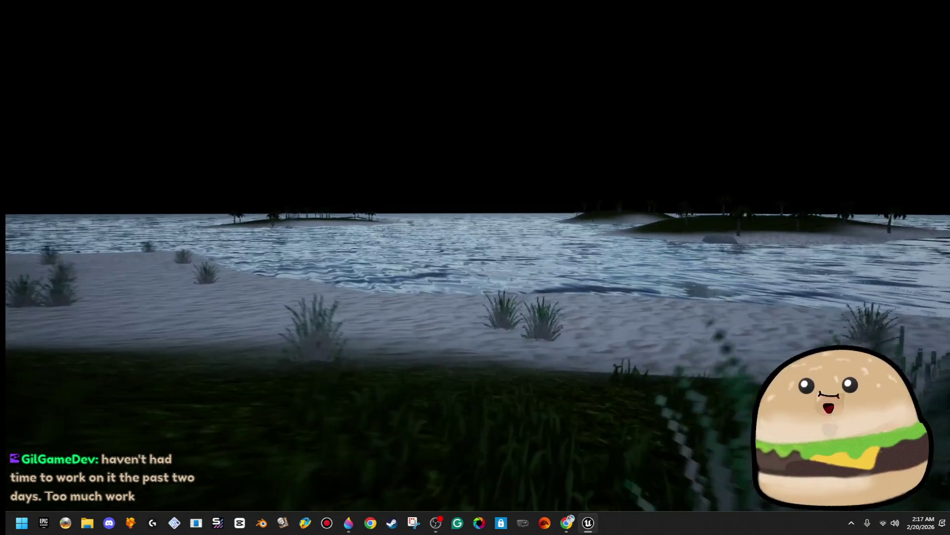
key(w)
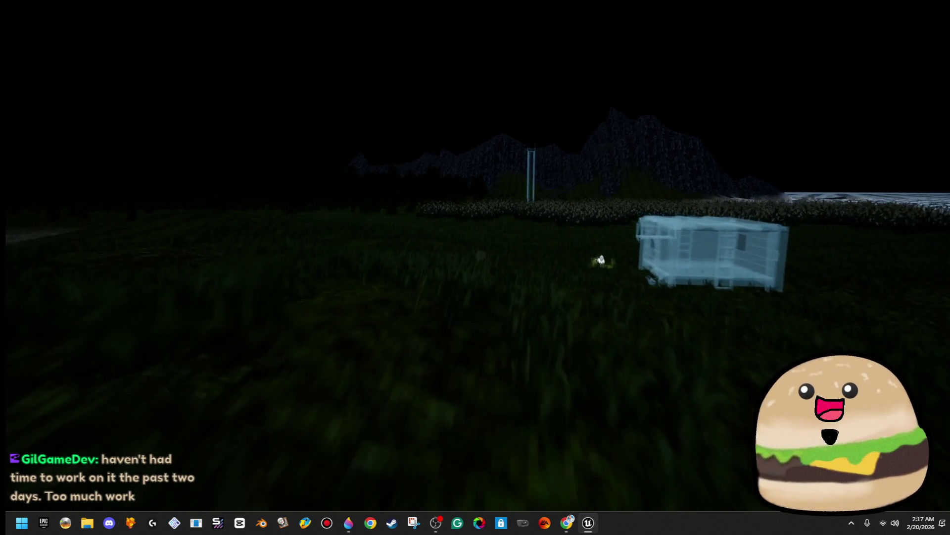
key(w)
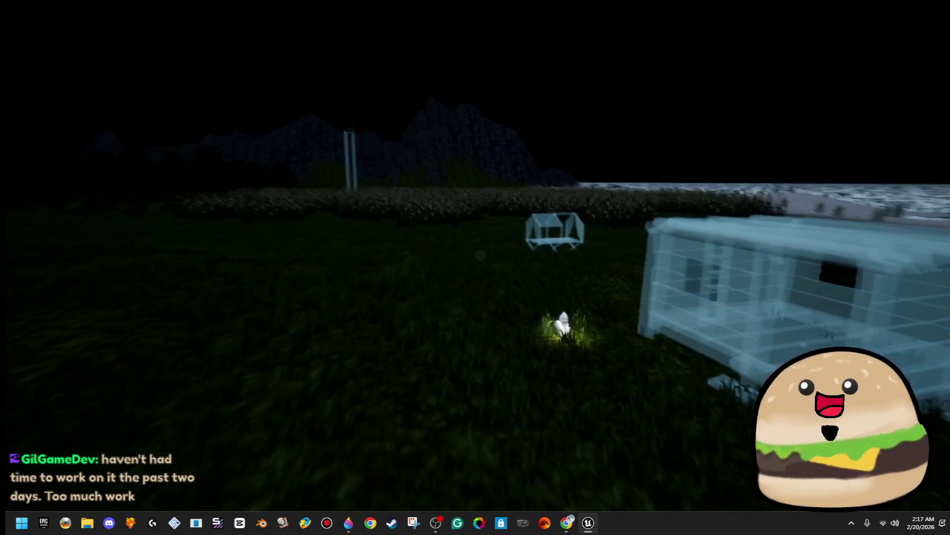
key(w)
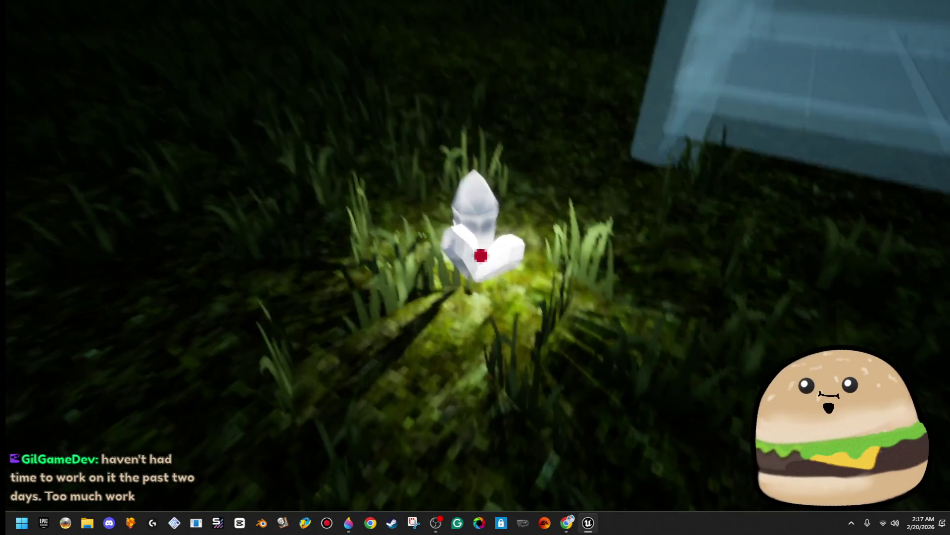
Pick up the crystal, throw it ahead, then pick it up again from the grass.
key(e)
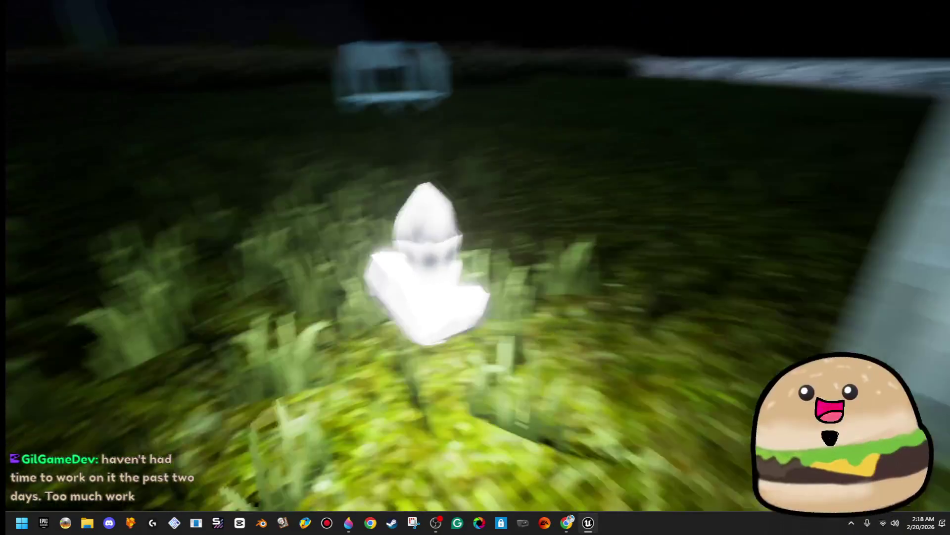
key(e)
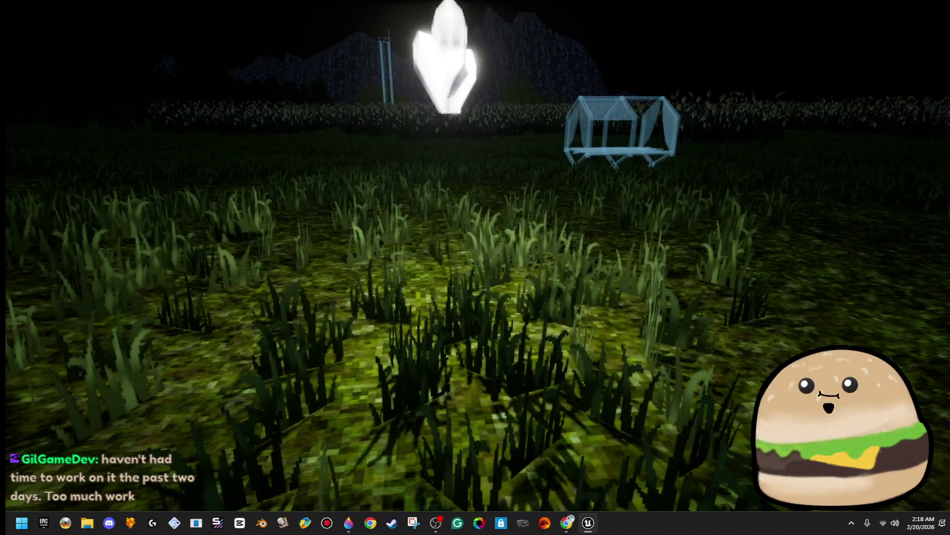
key(e)
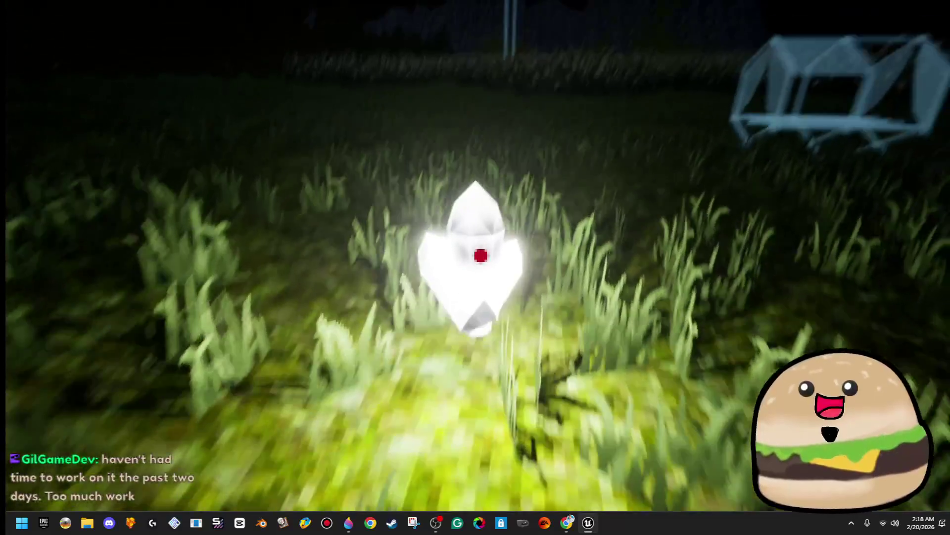
key(e)
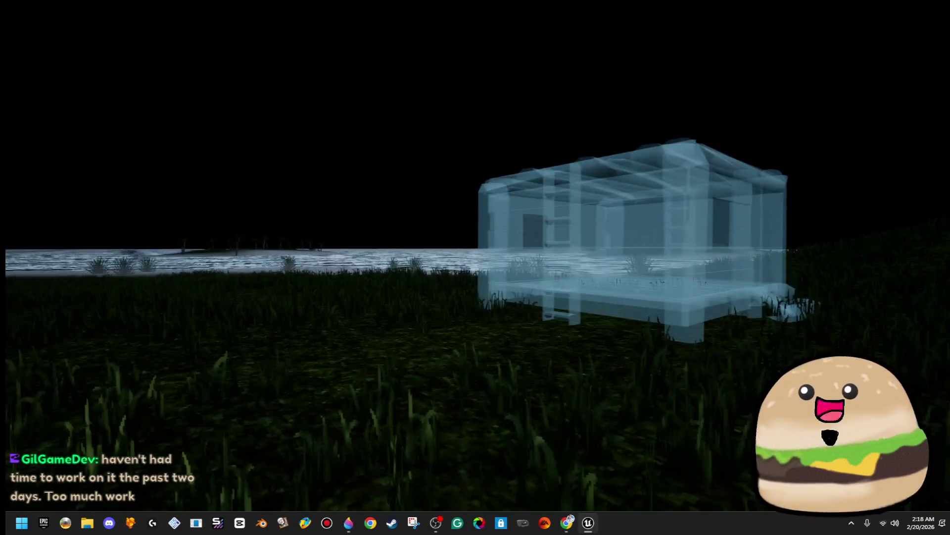
key(e)
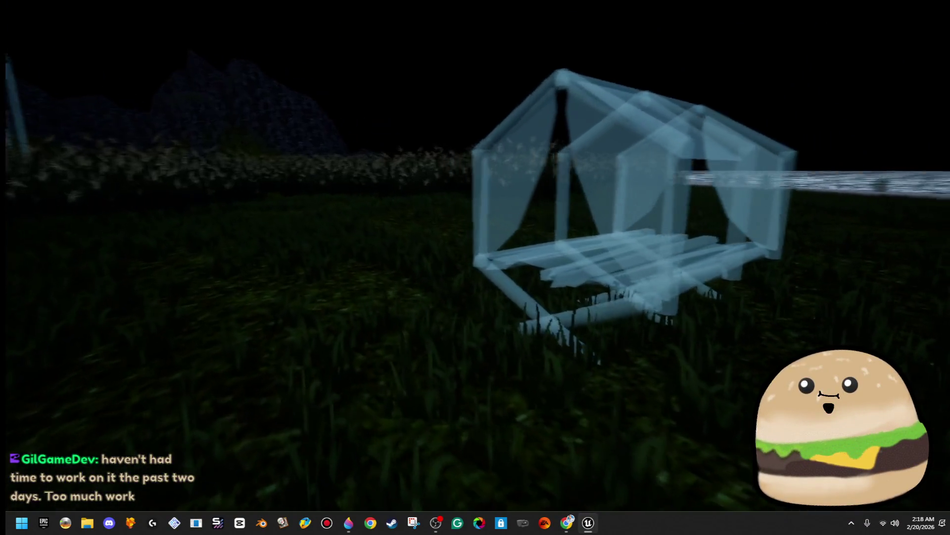
Carry the crystal into the glass house and look down at the floor planks.
key(w)
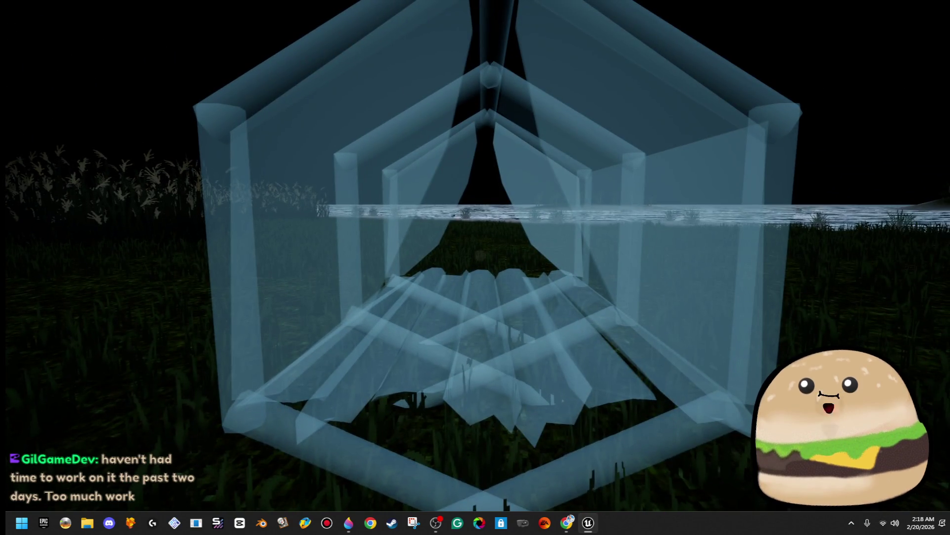
key(w)
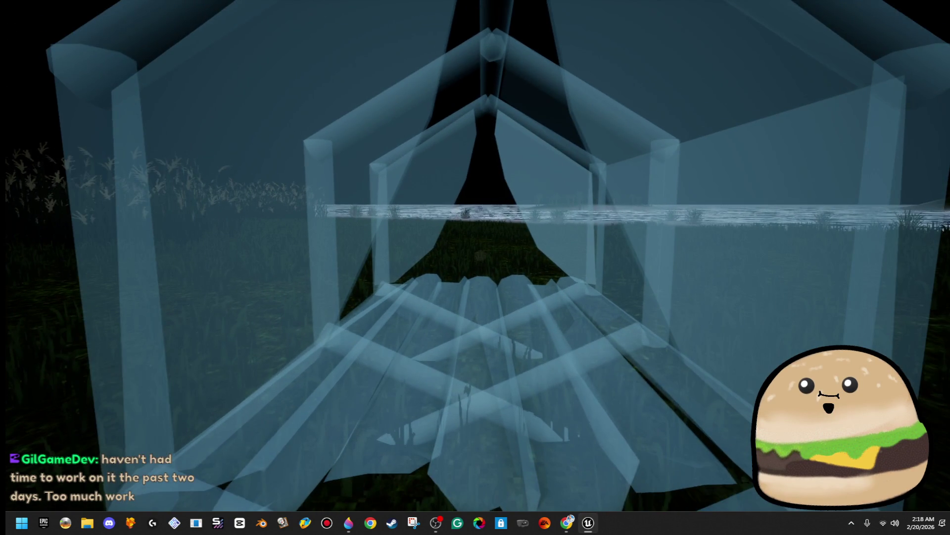
key(w)
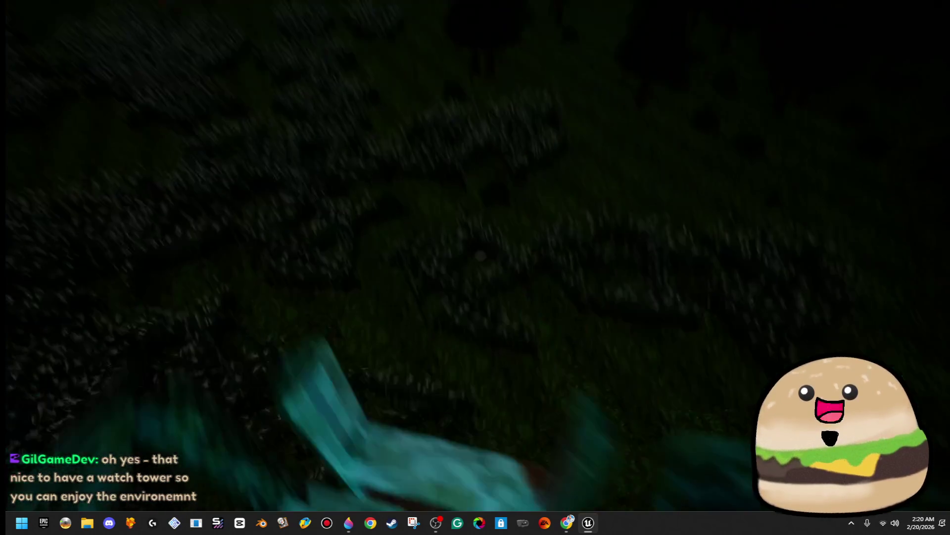
Stop the play session so the Message Log shows the 633 Play In Editor entries.
key(Escape)
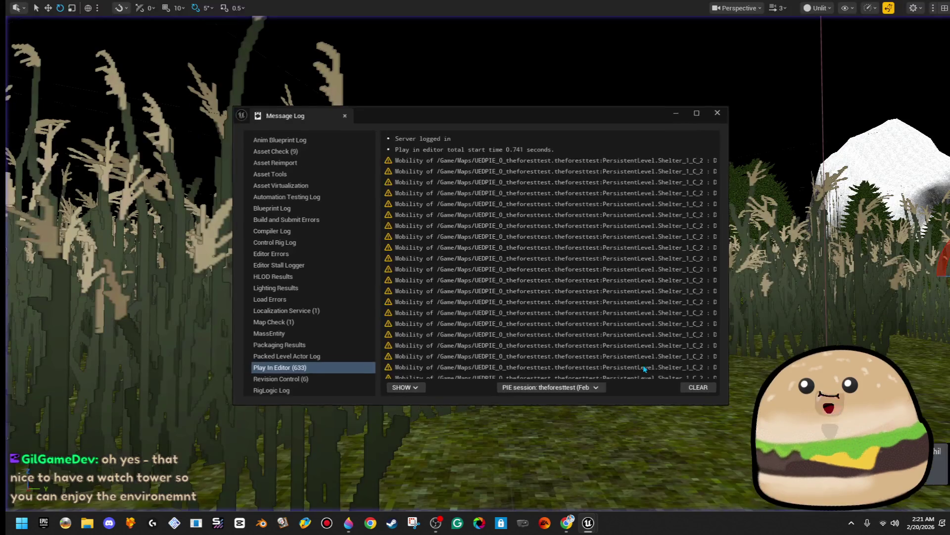
Scroll to a Shelter warning, read that DefaultSceneRoot must be Movable, then close the log.
scroll(389, 241, down, 1)
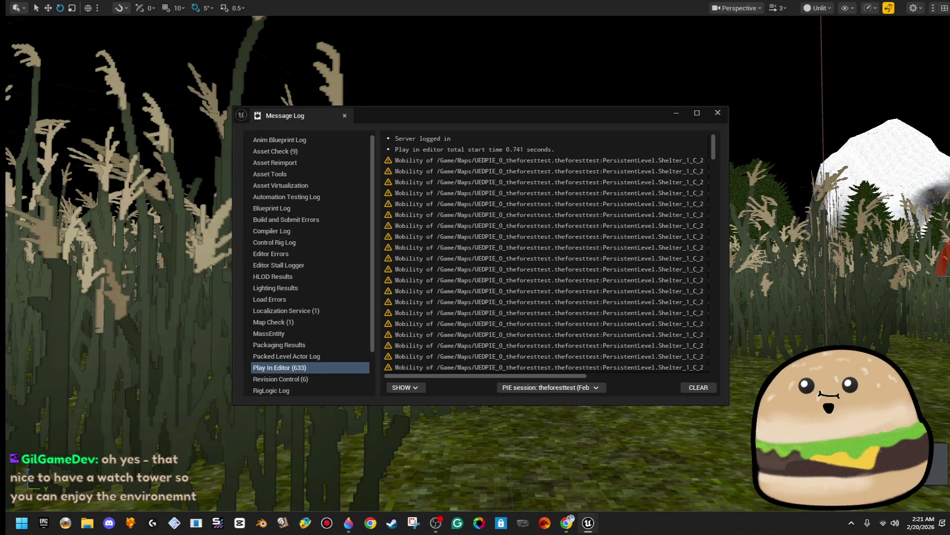
click(544, 369)
mouse_move(542, 376)
mouse_down()
mouse_move(691, 396)
mouse_move(634, 377)
mouse_move(515, 400)
mouse_up()
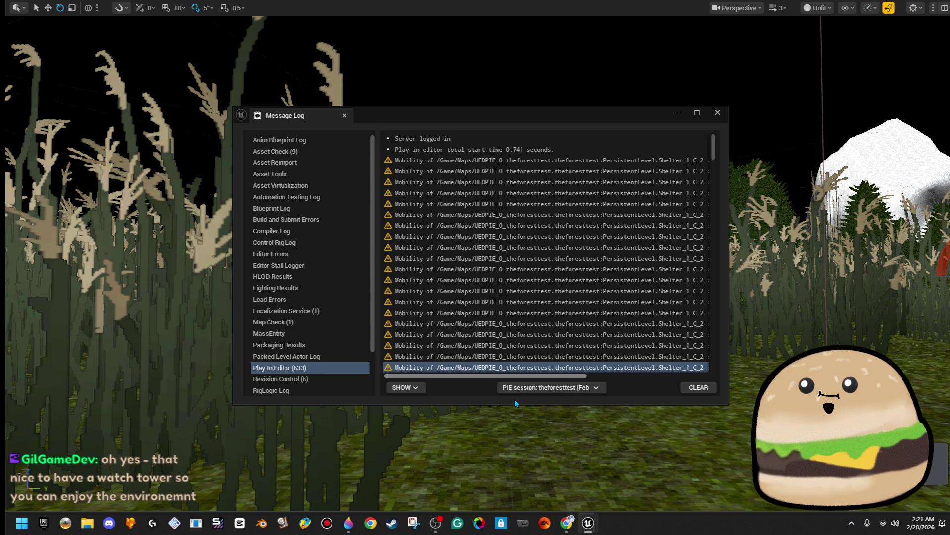
drag(523, 399, 631, 401)
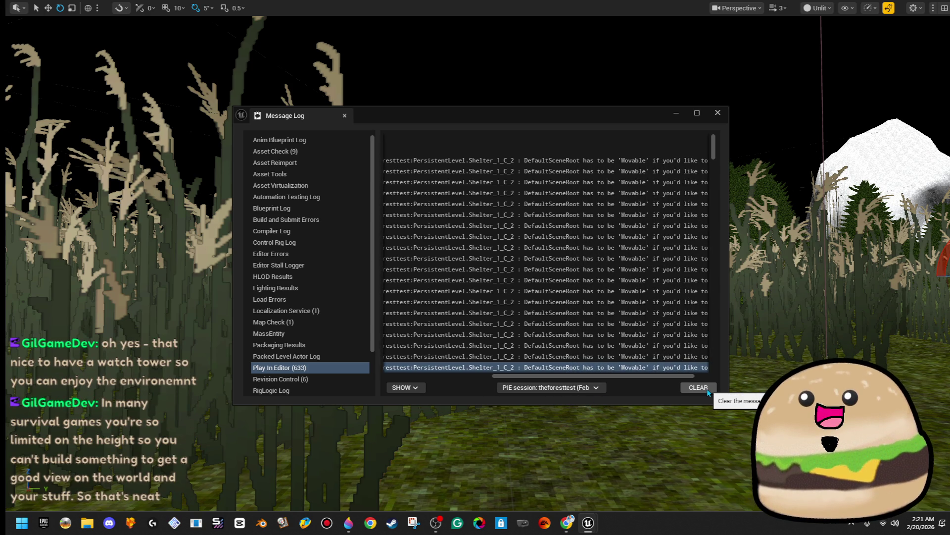
click(718, 113)
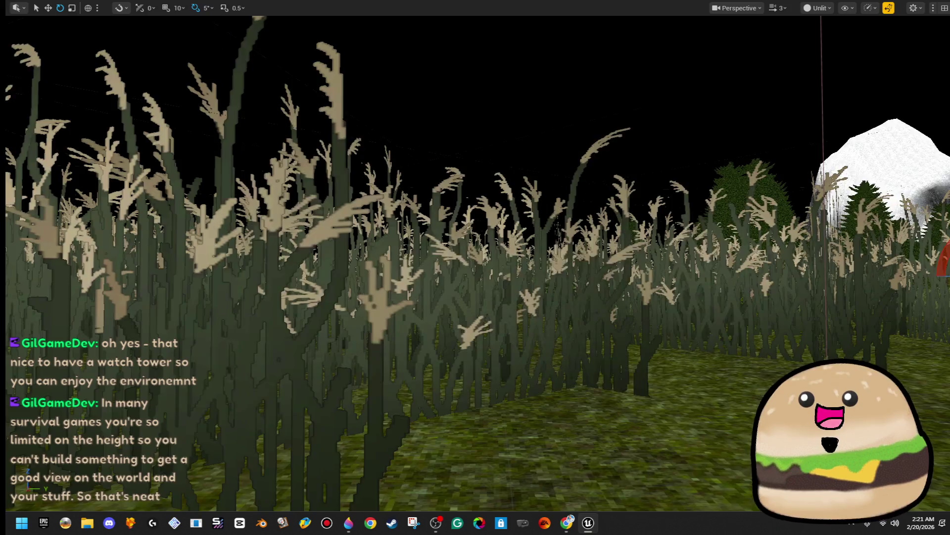
key(F11)
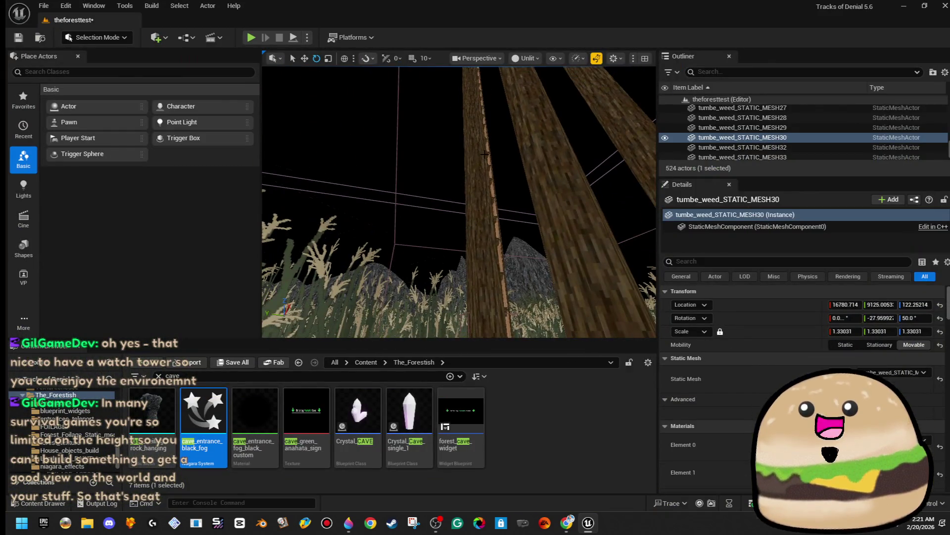
right_click(548, 131)
click(549, 132)
right_click(548, 131)
click(596, 171)
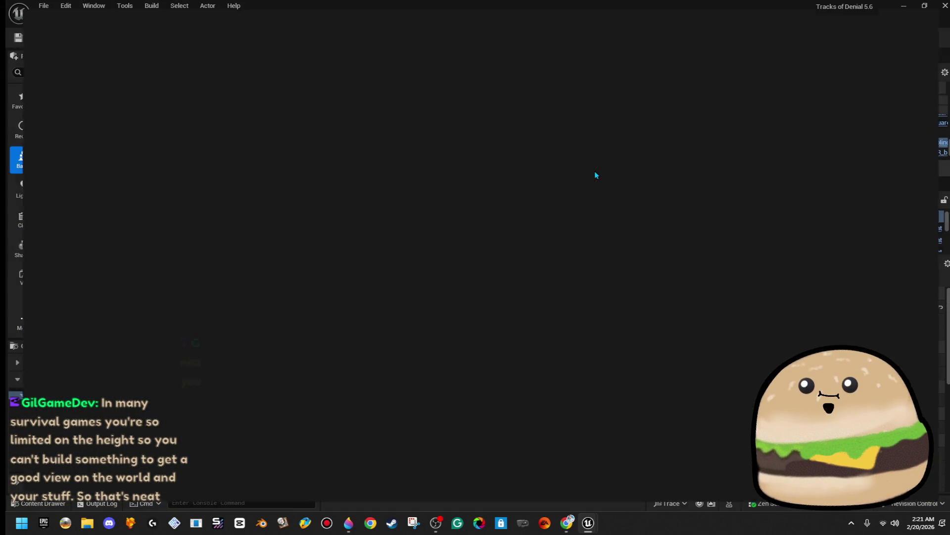
click(59, 98)
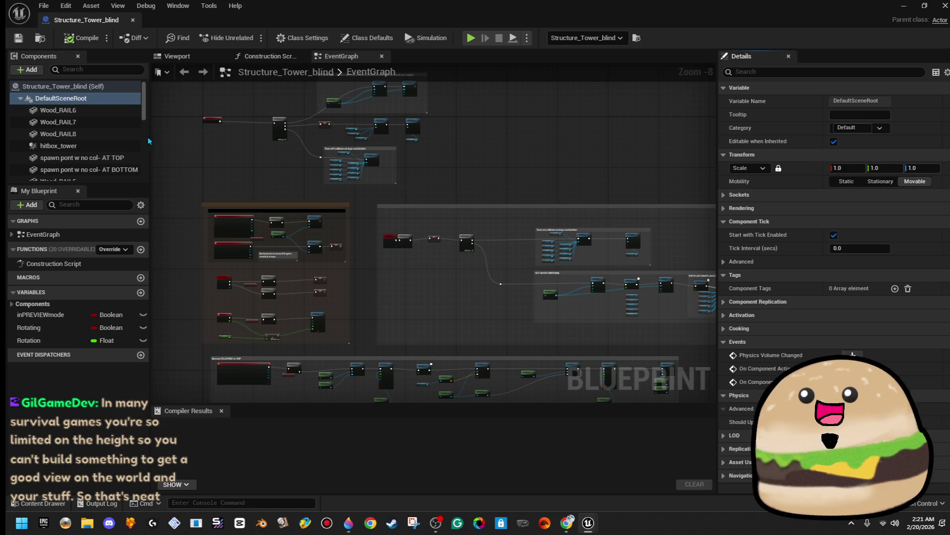
click(113, 111)
key(Up)
key(Up)
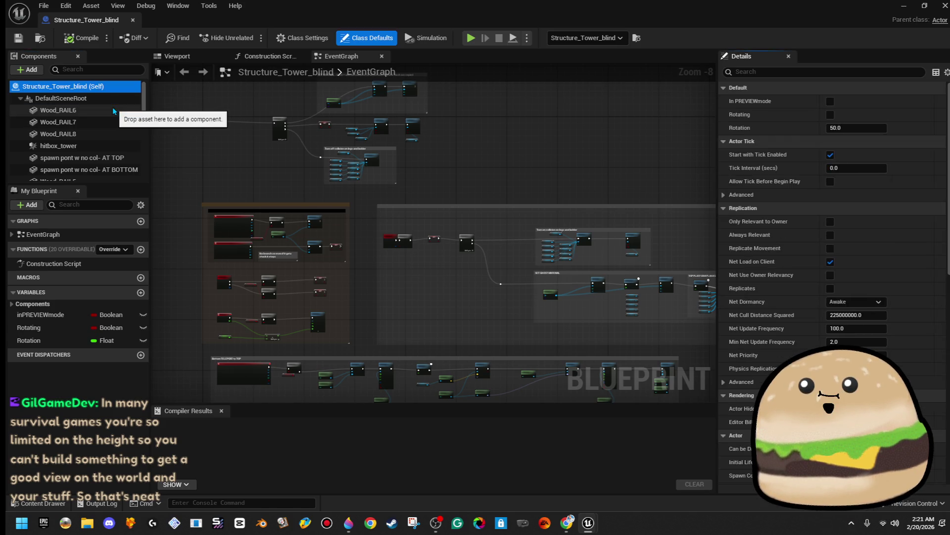
key(Down)
key(Up)
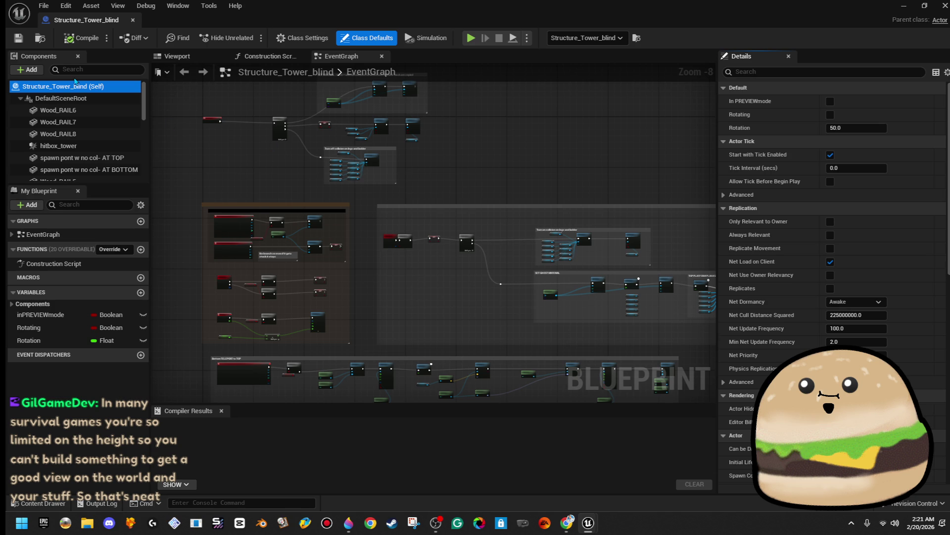
key(Down)
click(915, 181)
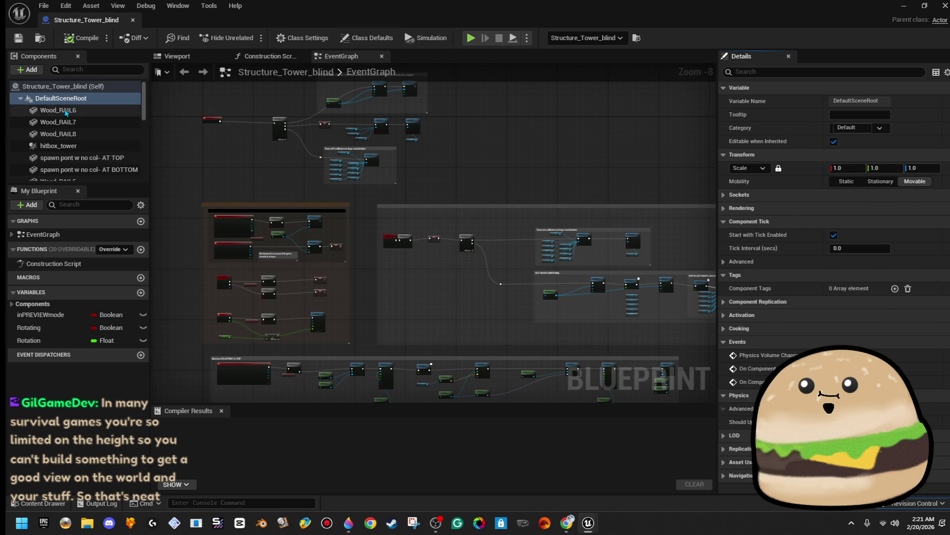
click(66, 111)
key(Down)
key(Down)
key(Down)
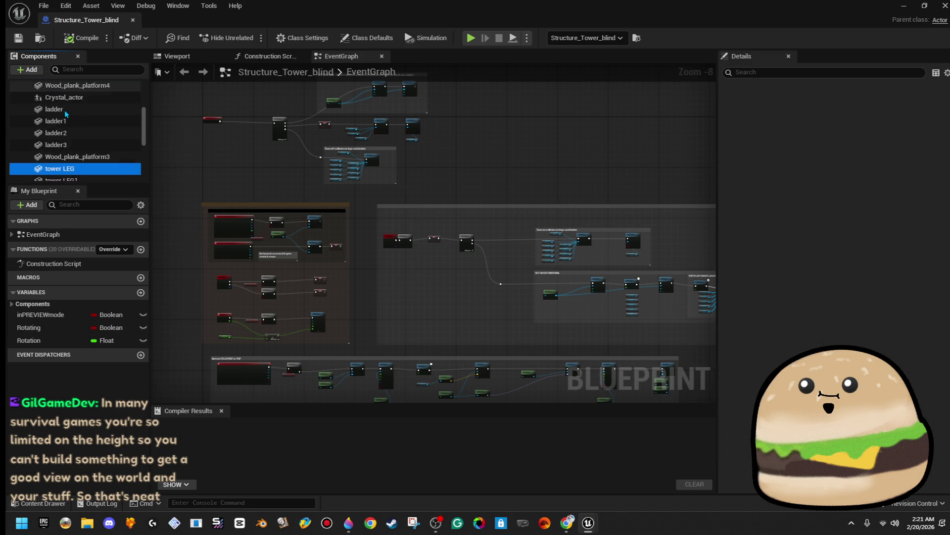
key(Down)
key(Down)
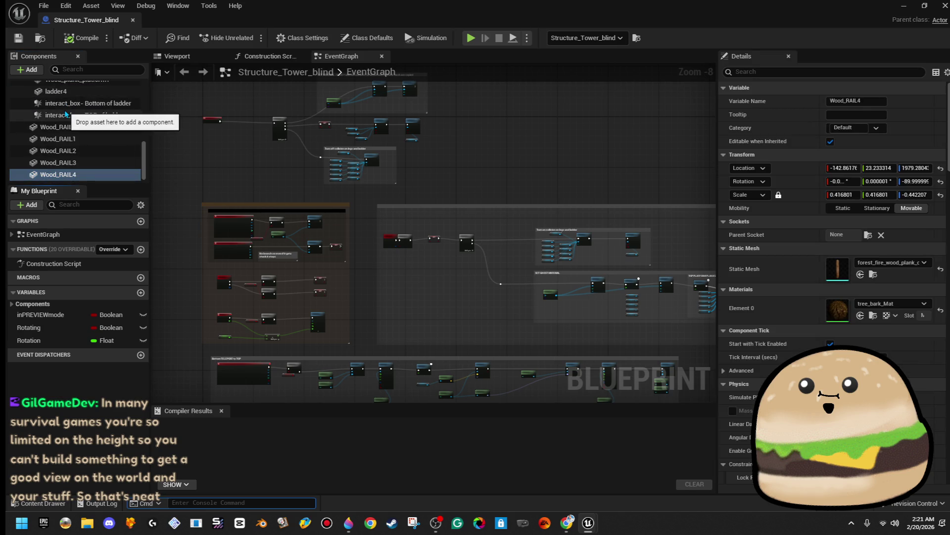
key(Up)
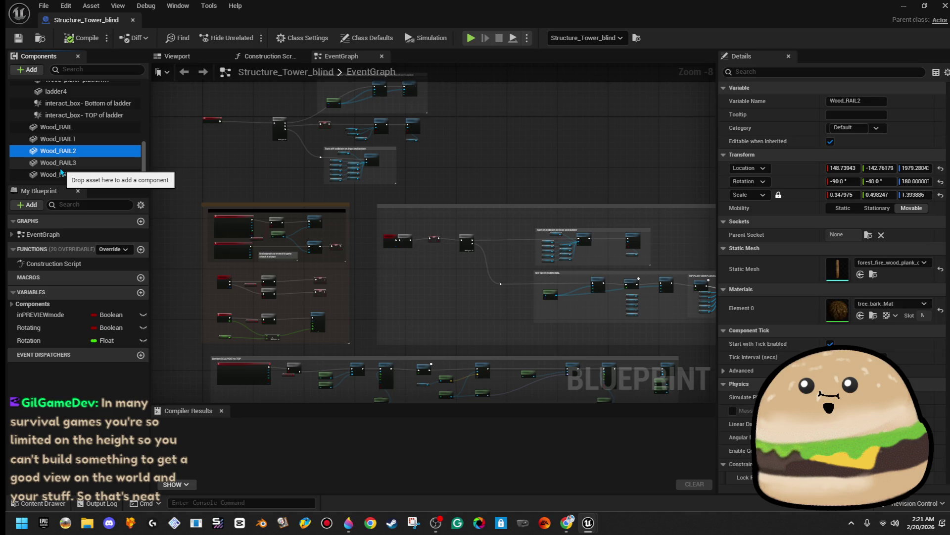
key(Up)
key(Up)
key(Up)
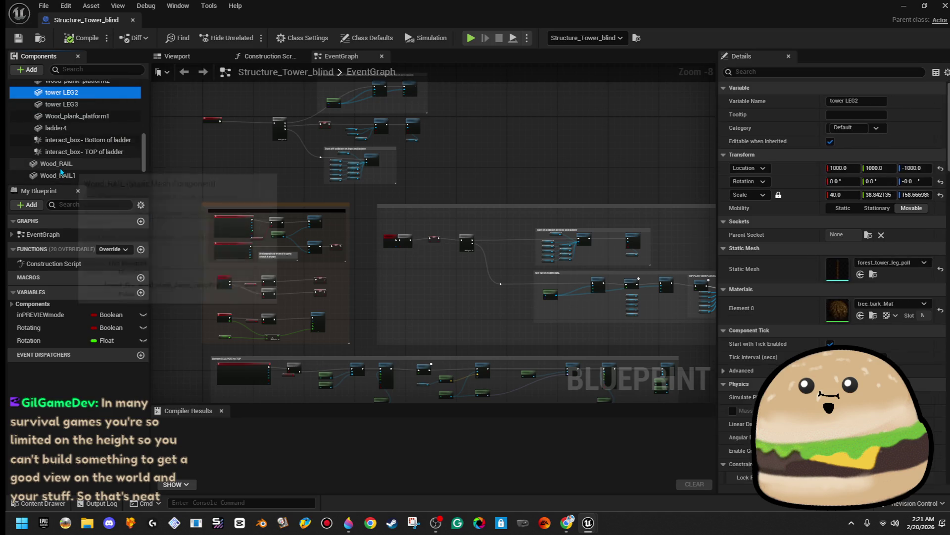
key(Up)
key(Up)
key(Up)
key(Up)
key(Up)
key(Up)
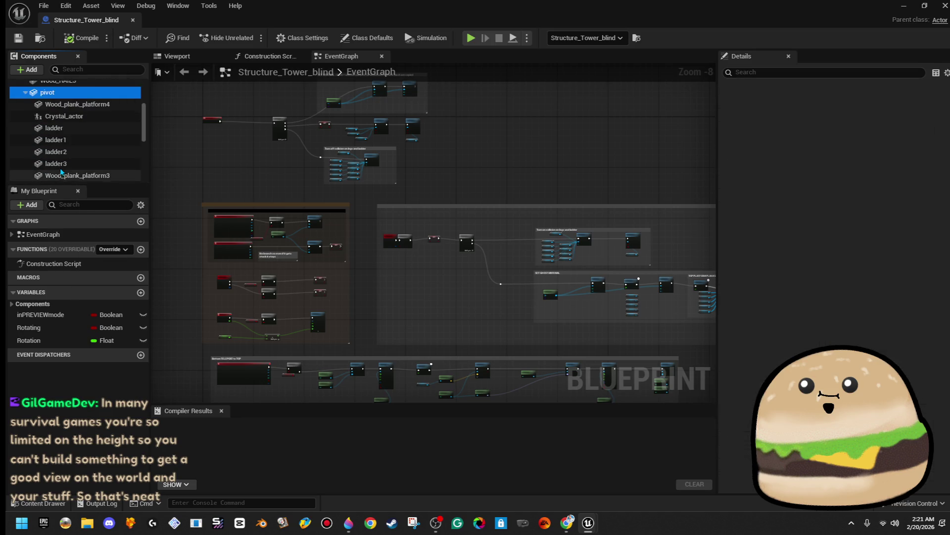
key(Up)
key(Up)
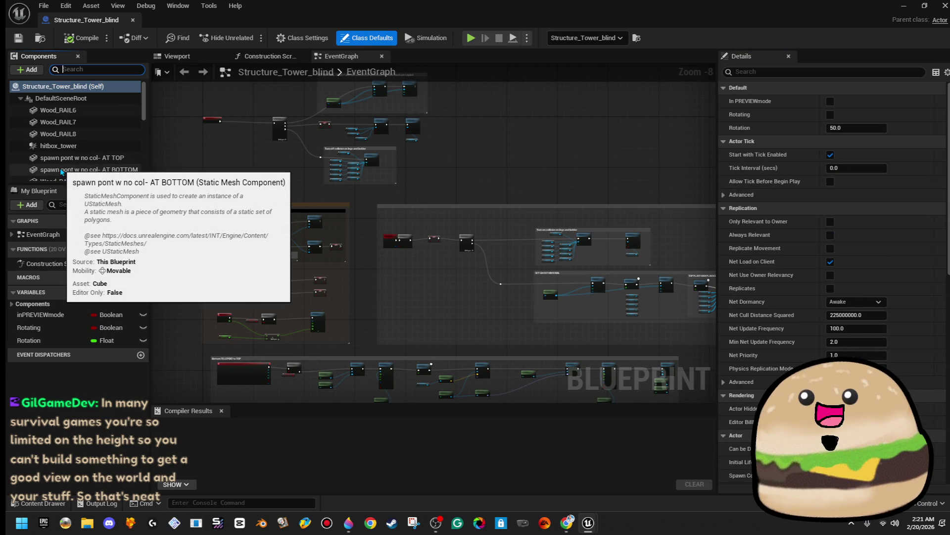
click(133, 21)
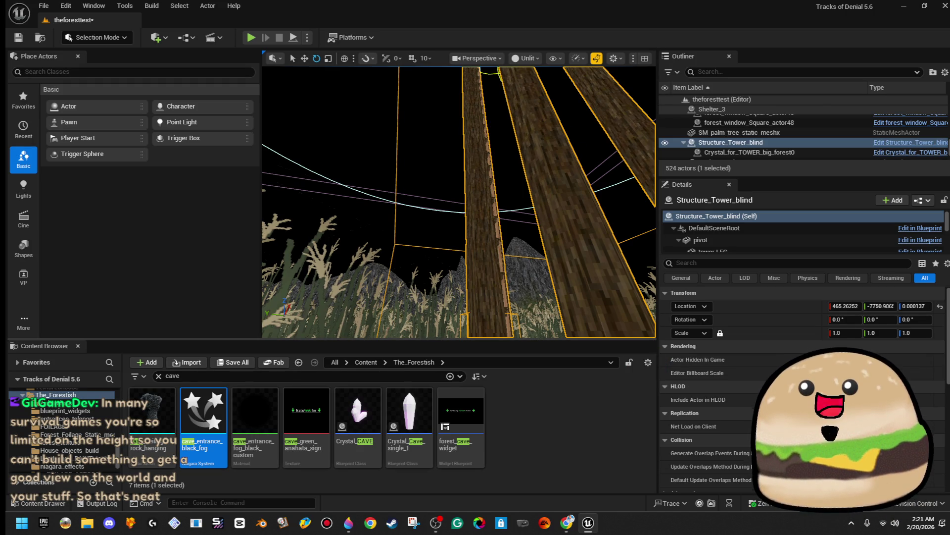
Frame the tower, choose Edit Structure_Tower_blind from its context menu, and pan the EventGraph.
key(f)
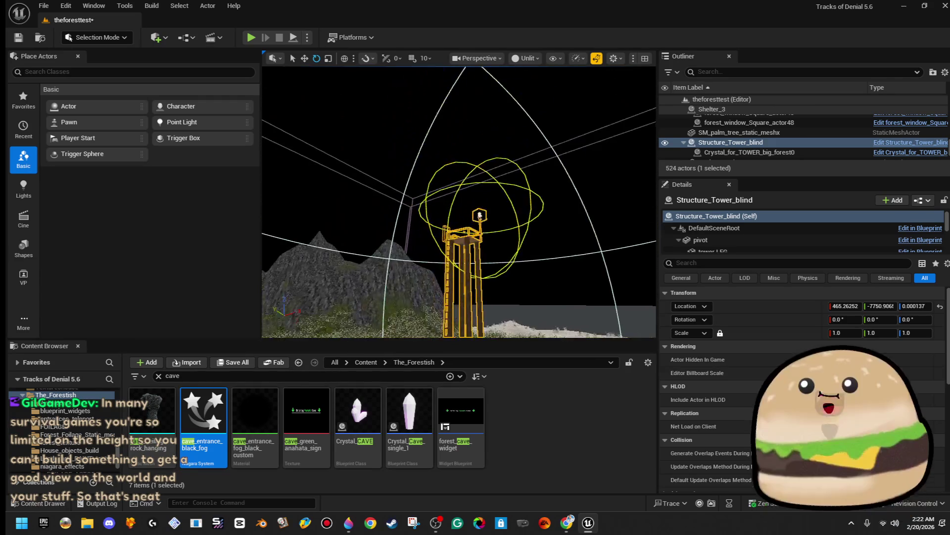
right_click(466, 231)
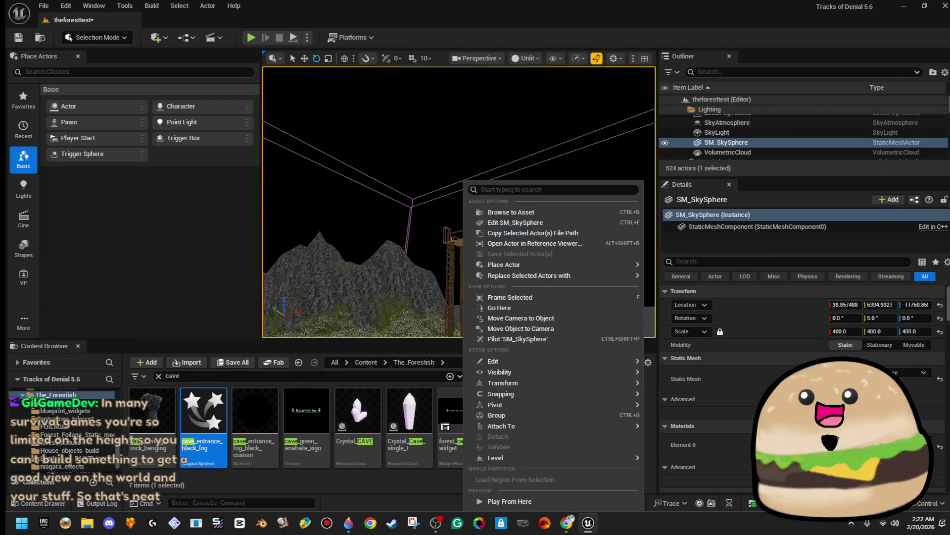
right_click(471, 237)
click(530, 213)
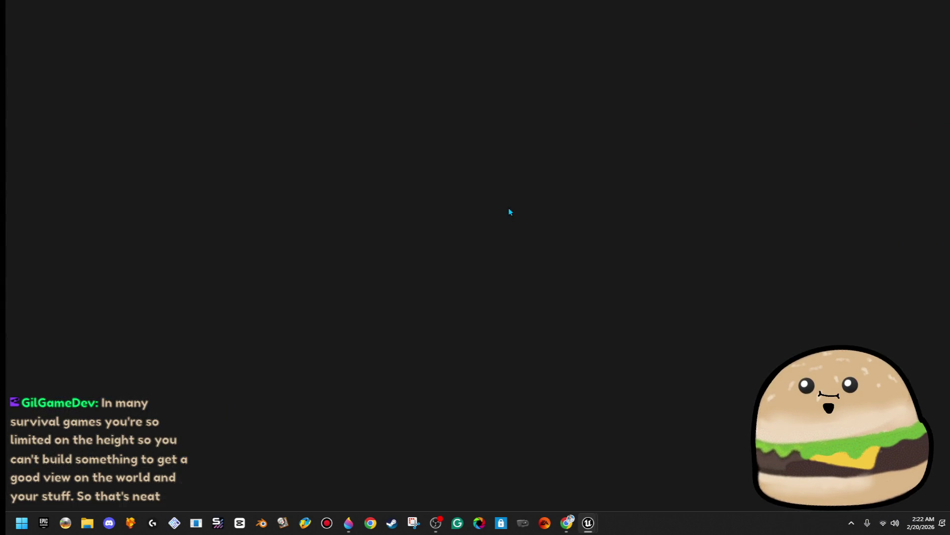
drag(566, 293, 386, 208)
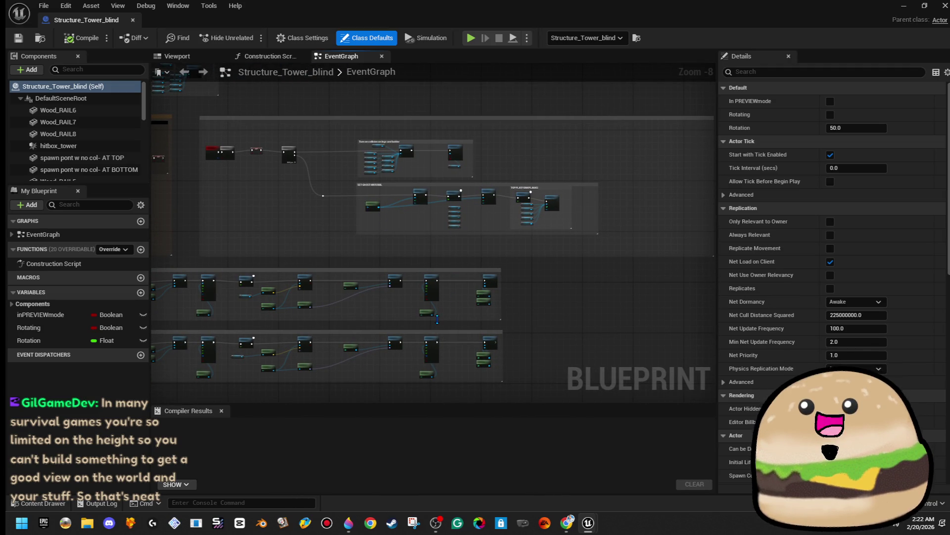
Select the ladder-top interact box in the Viewport, compile Structure_Tower_blind, and close the blueprint.
click(188, 58)
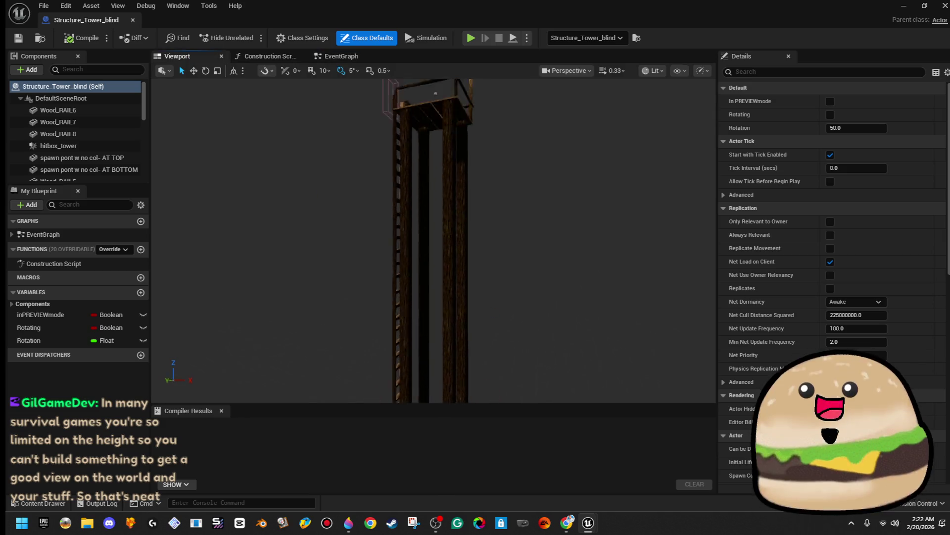
scroll(428, 345, up, 10)
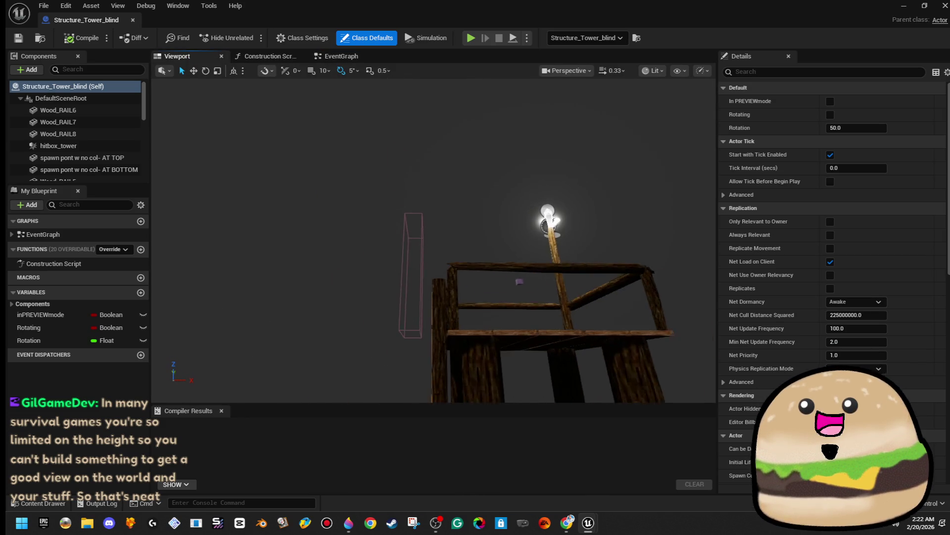
click(400, 349)
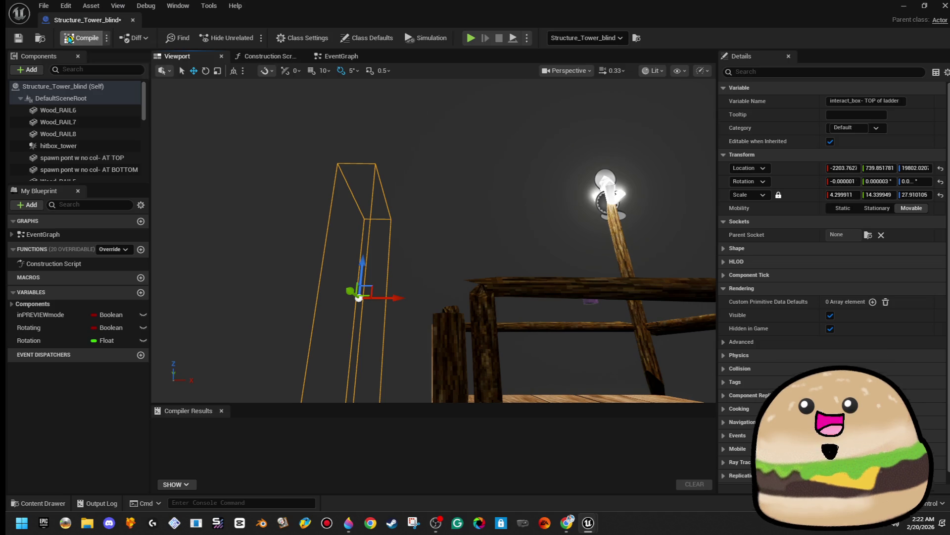
drag(336, 132, 392, 305)
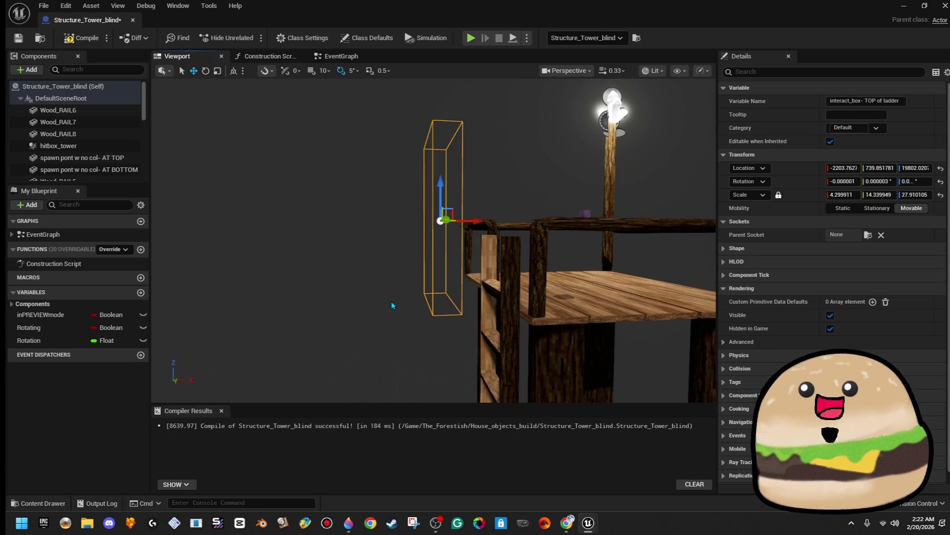
click(77, 42)
click(133, 20)
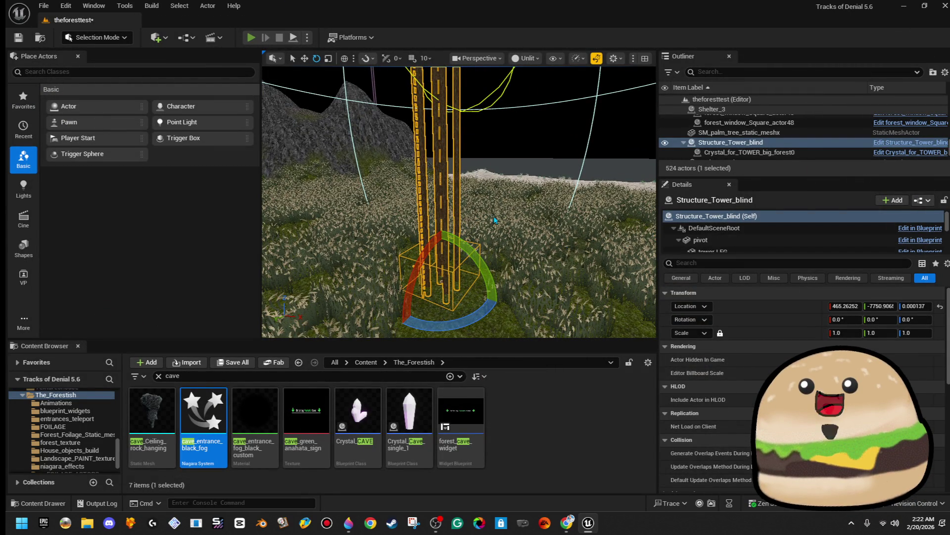
Play fullscreen, climb the tower ladder to the top and back down, then stop play.
key(alt+p)
key(F11)
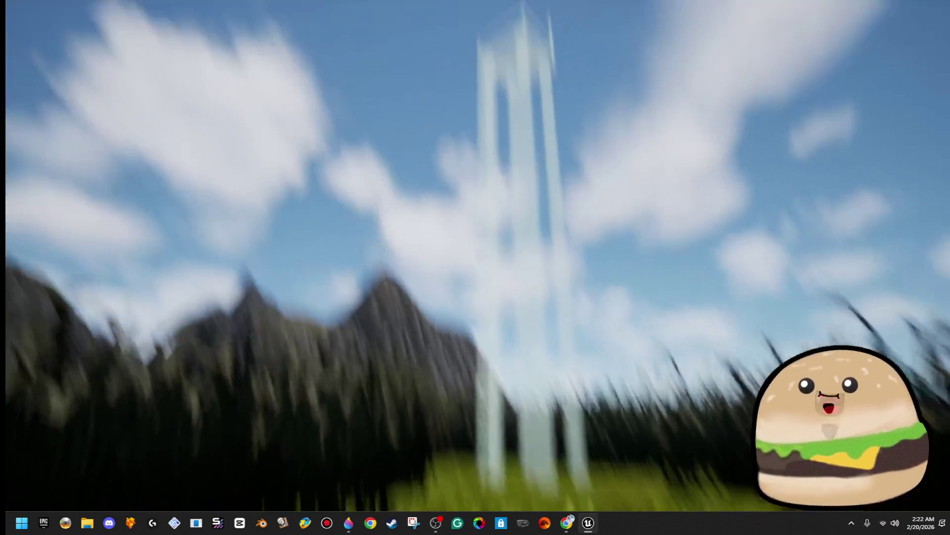
key(w)
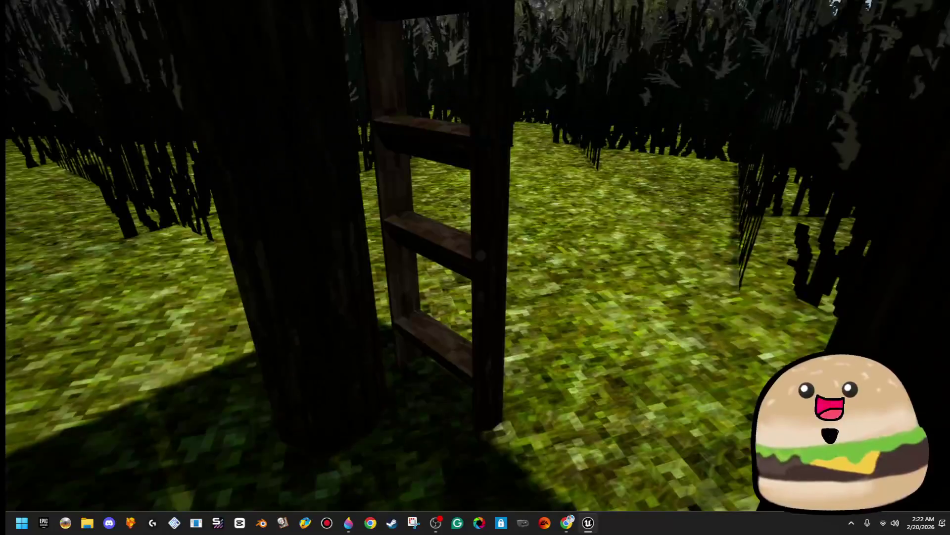
key(e)
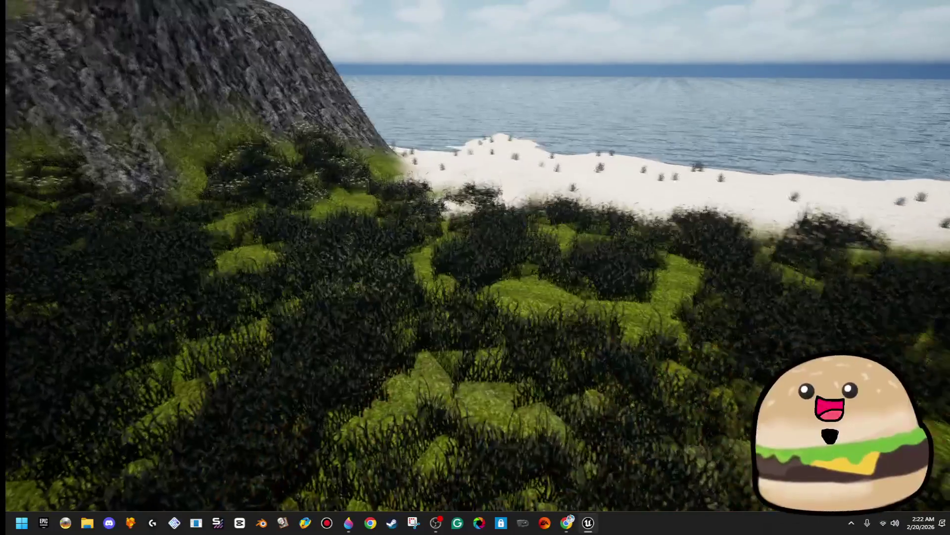
key(e)
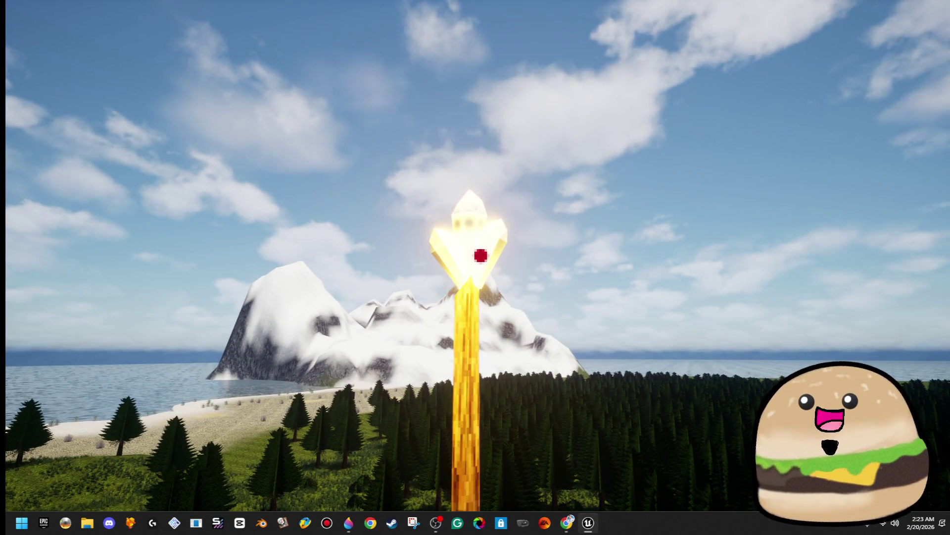
key(Escape)
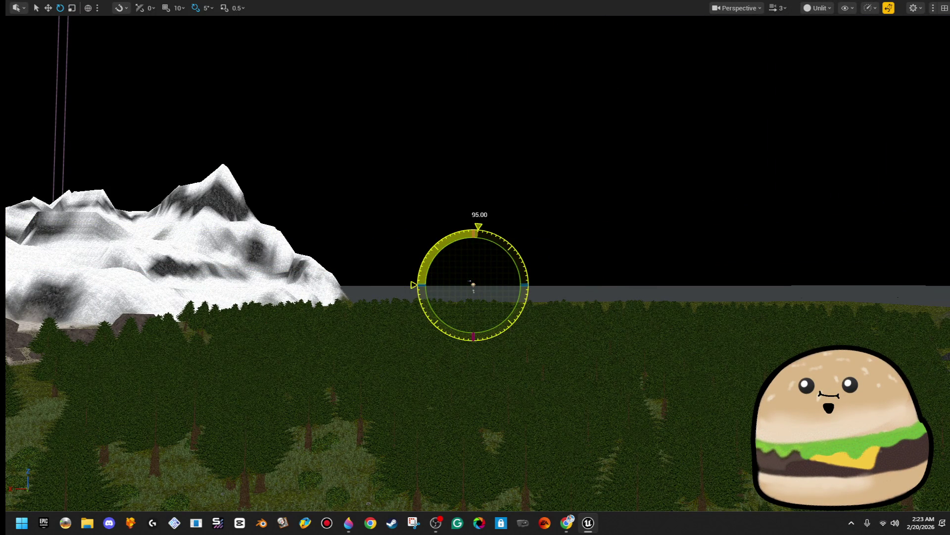
Restore the editor layout, relaunch the play-test fullscreen, then end it with Esc.
key(F11)
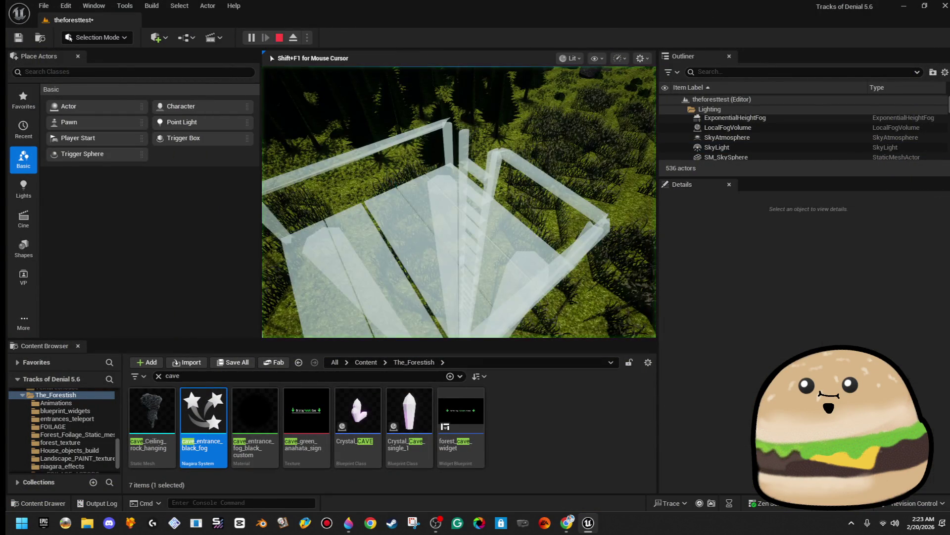
key(F11)
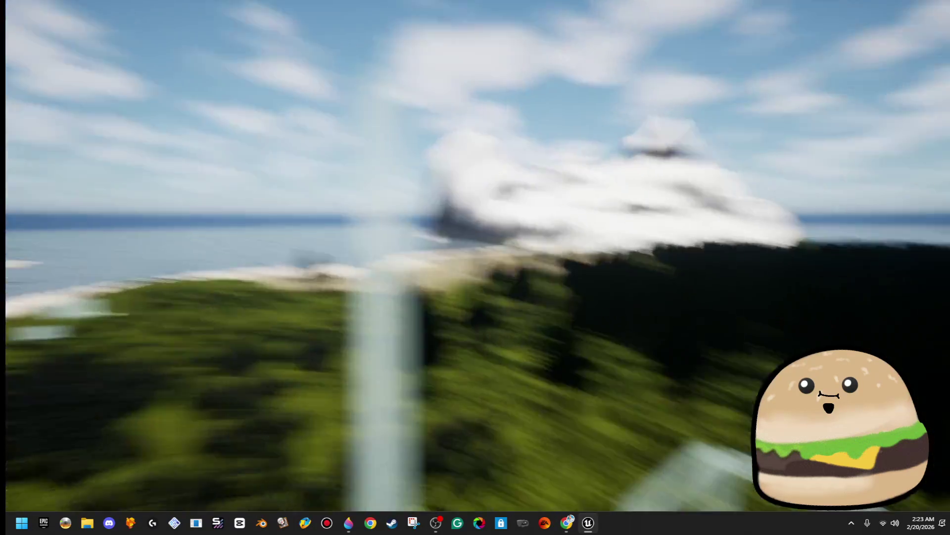
key(Escape)
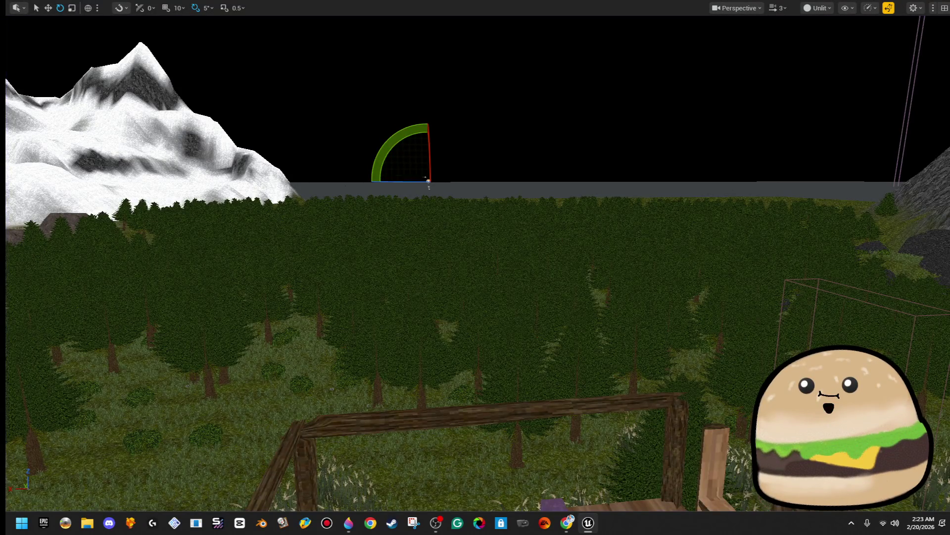
Switch the viewport View Mode from Unlit to Lit.
key(Left)
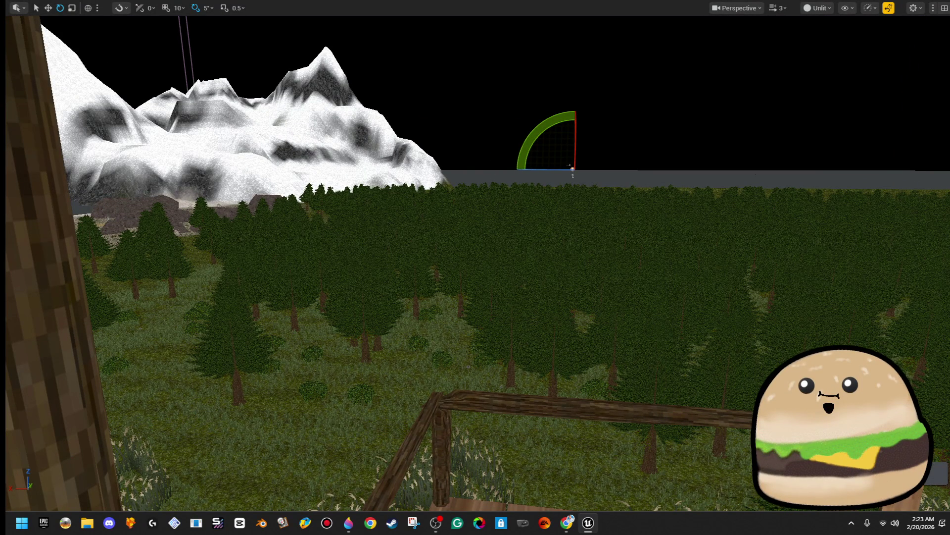
click(814, 10)
click(833, 46)
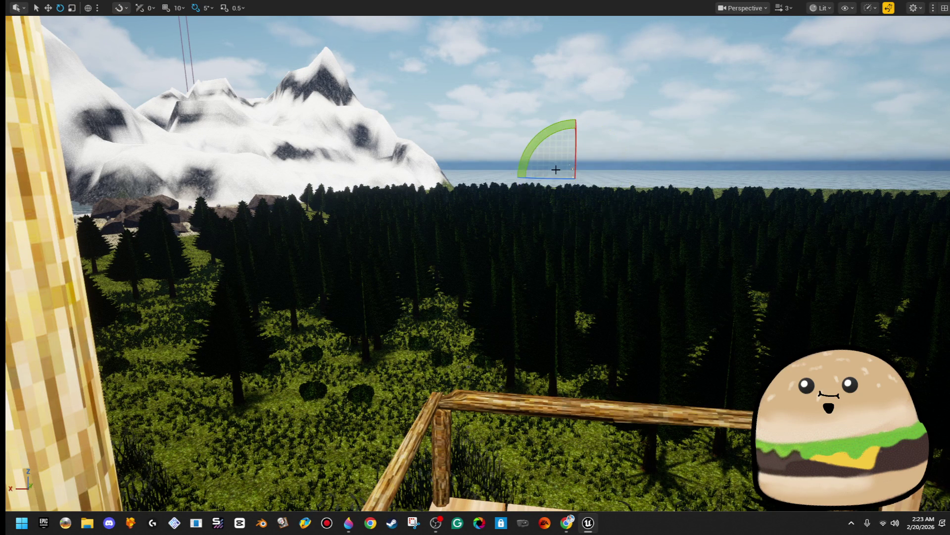
Fly the camera toward the Directional Light and rotate it to darken the sky.
key(Up)
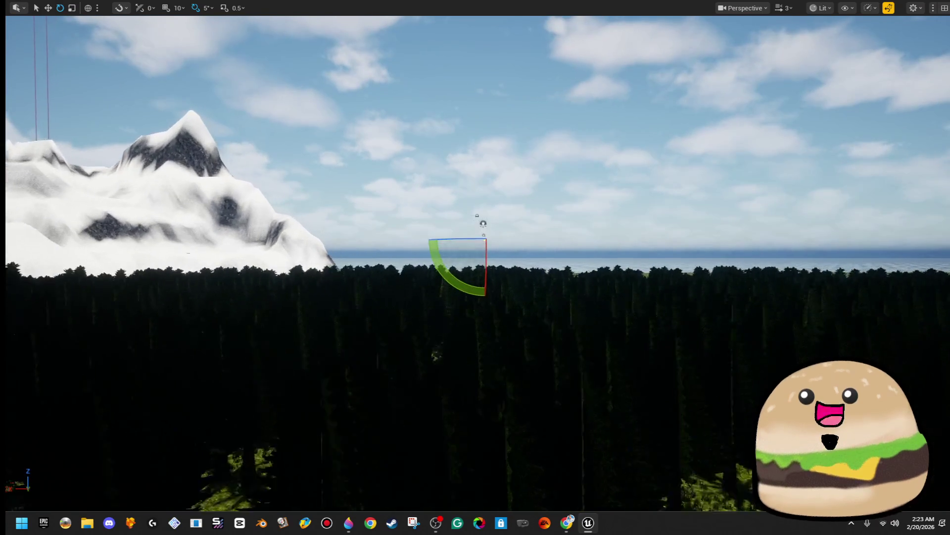
key(Up)
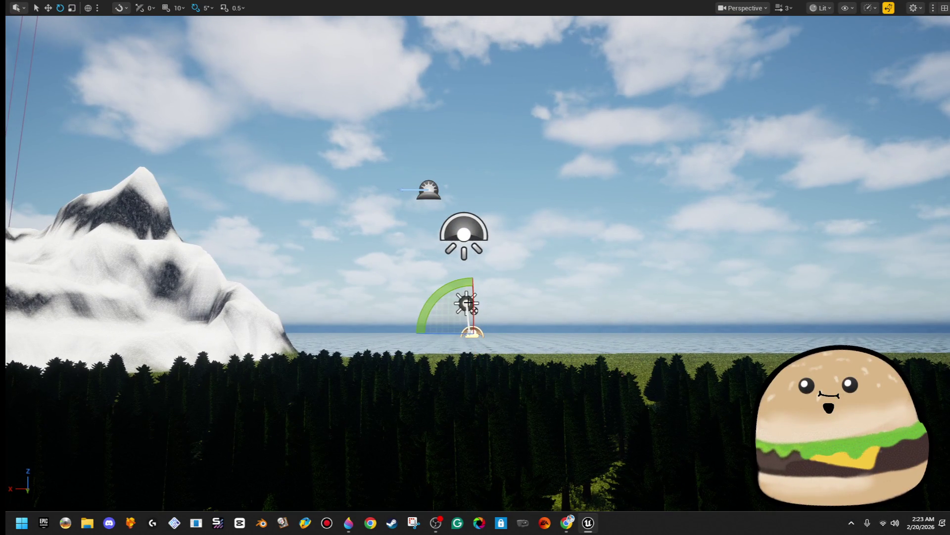
mouse_move(420, 316)
mouse_down()
mouse_move(403, 304)
mouse_move(410, 275)
mouse_move(444, 249)
mouse_up()
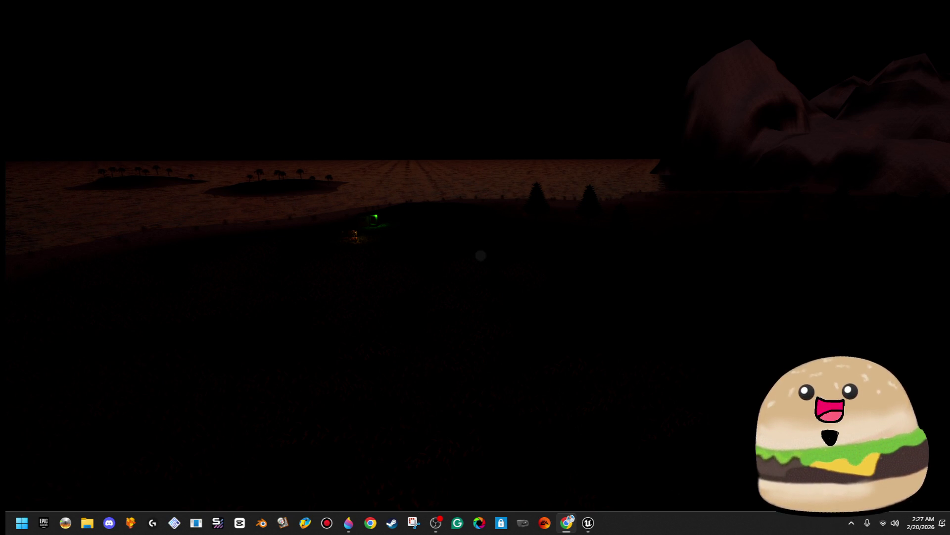
Stop the running game and tilt the editor view up toward the horizon and mountains.
click(365, 250)
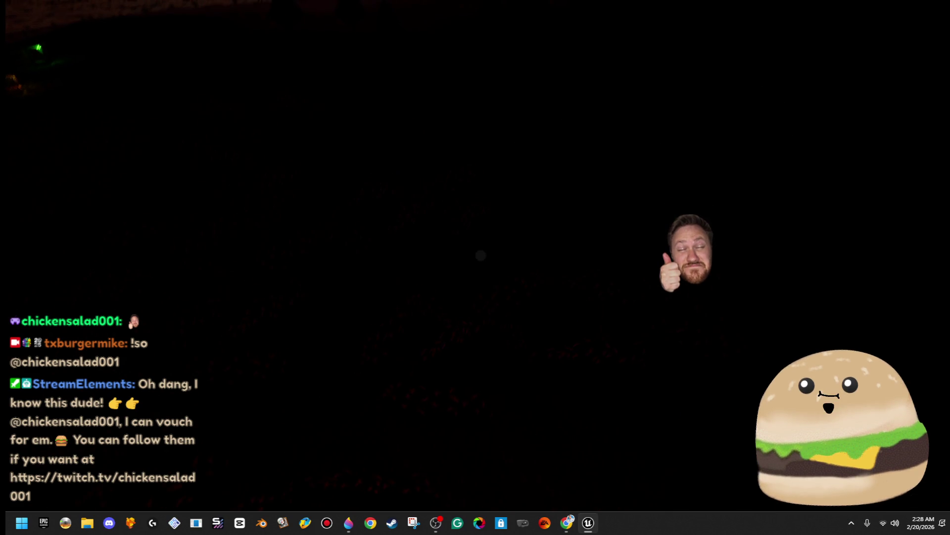
key(Escape)
mouse_move(530, 277)
mouse_down()
mouse_move(529, 211)
mouse_move(484, 263)
mouse_up()
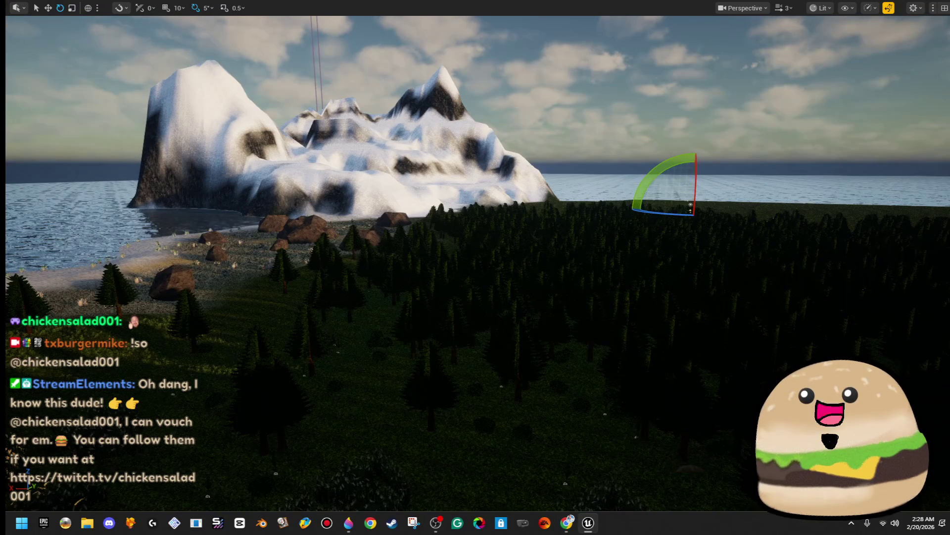
Restore the editor layout, run a full-screen playtest of the level, then stop it.
key(F11)
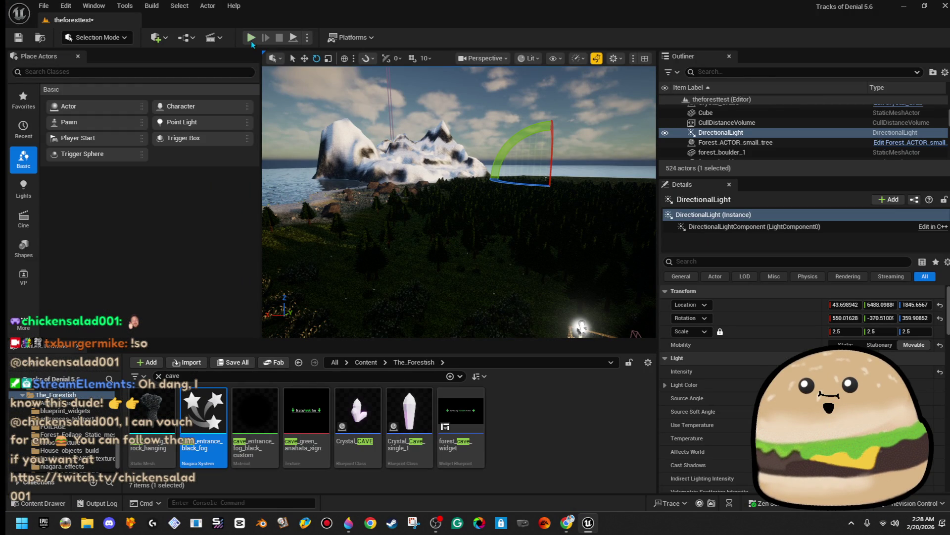
click(251, 41)
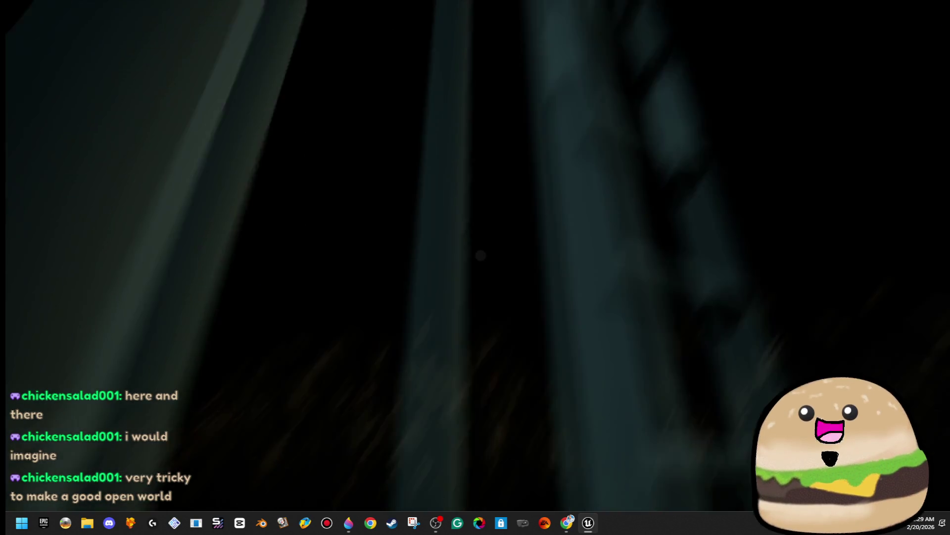
key(Escape)
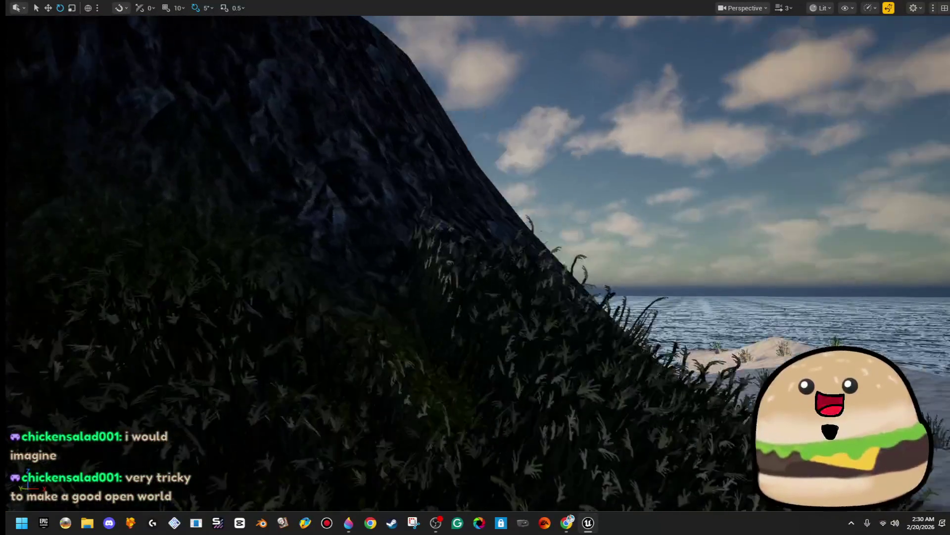
Fly into the snowy cave passage, select the NewNiagaraSystem4 fog ring for scaling, and restore the layout.
key(w)
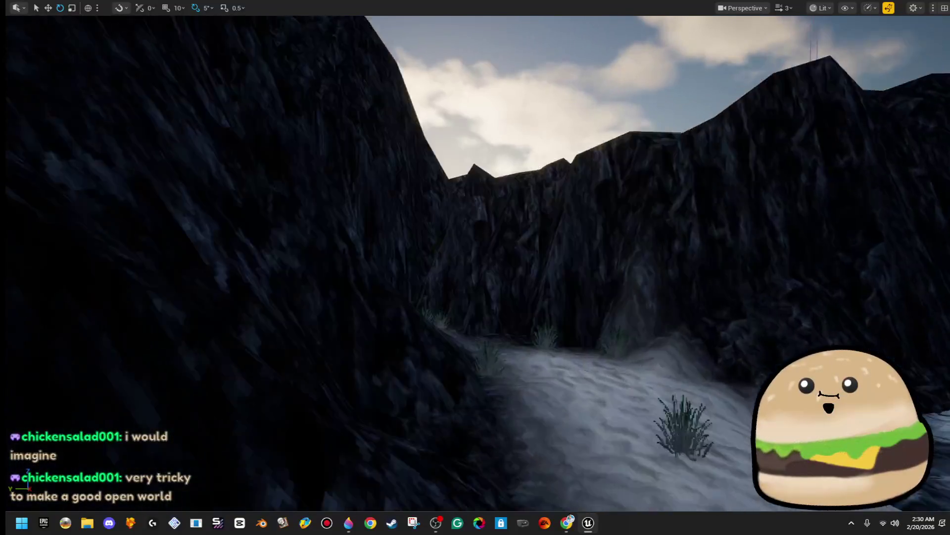
key(w)
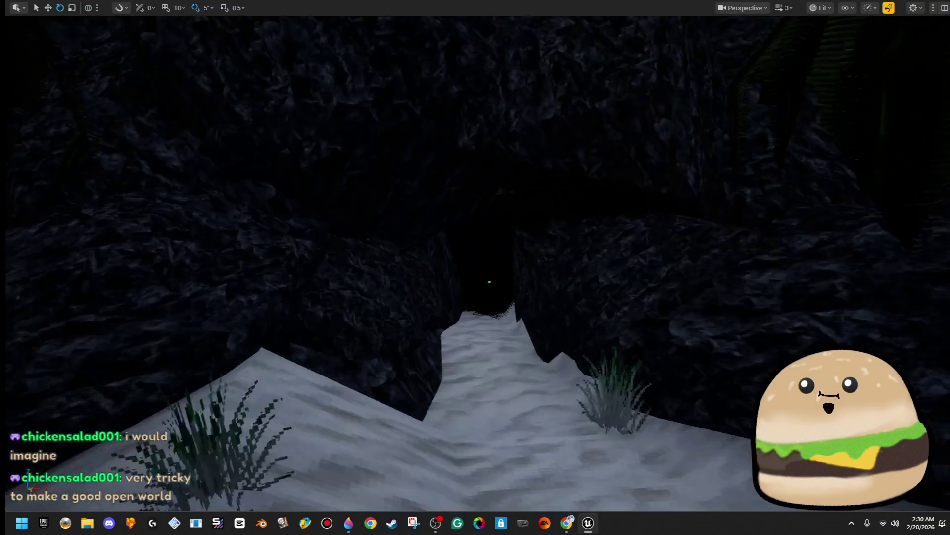
key(w)
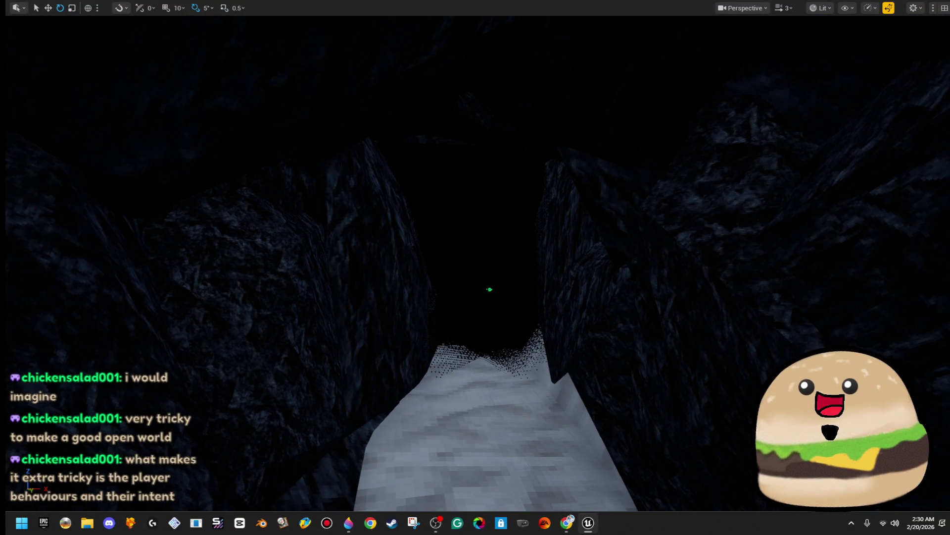
click(490, 289)
key(r)
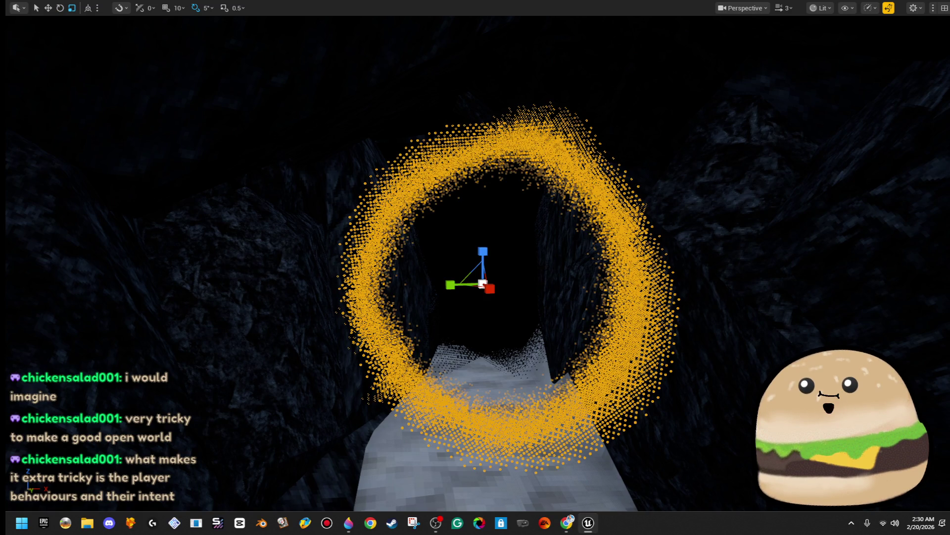
key(s)
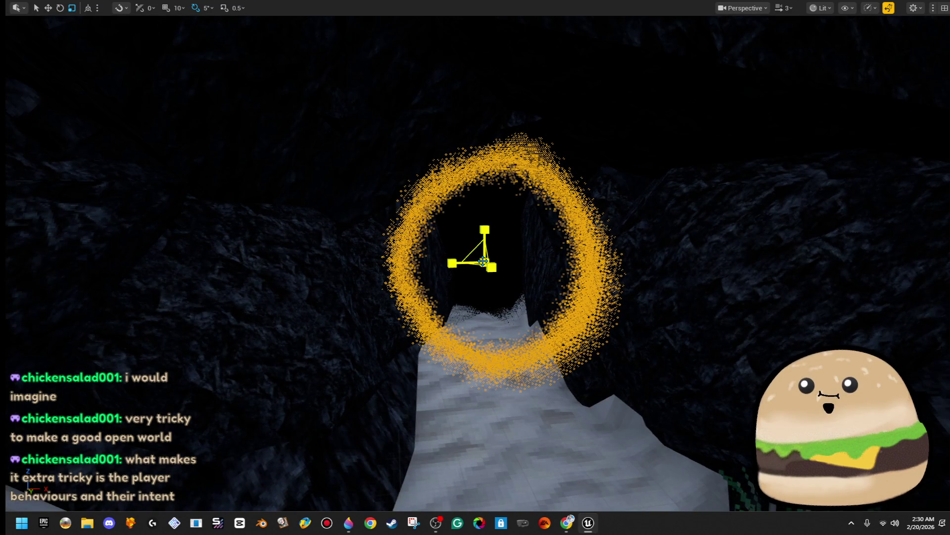
scroll(482, 259, down, 2)
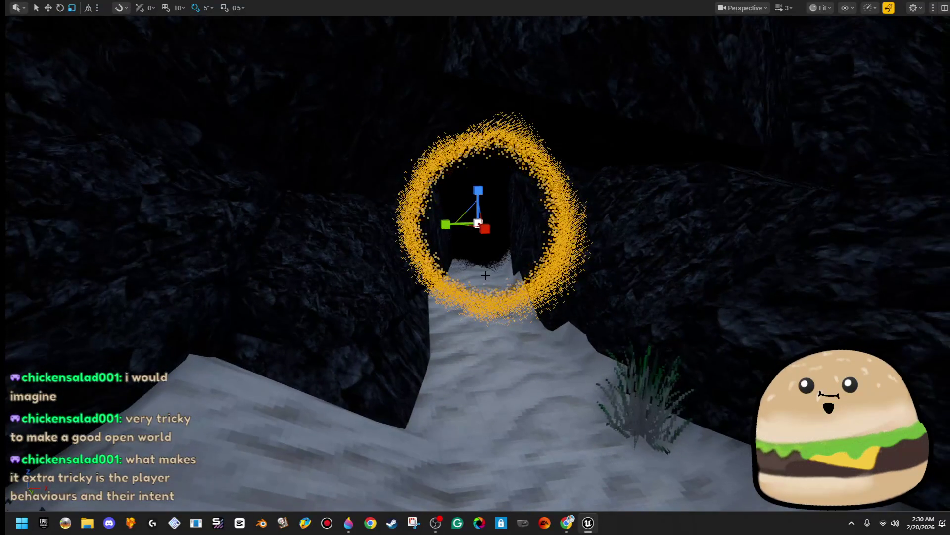
key(F11)
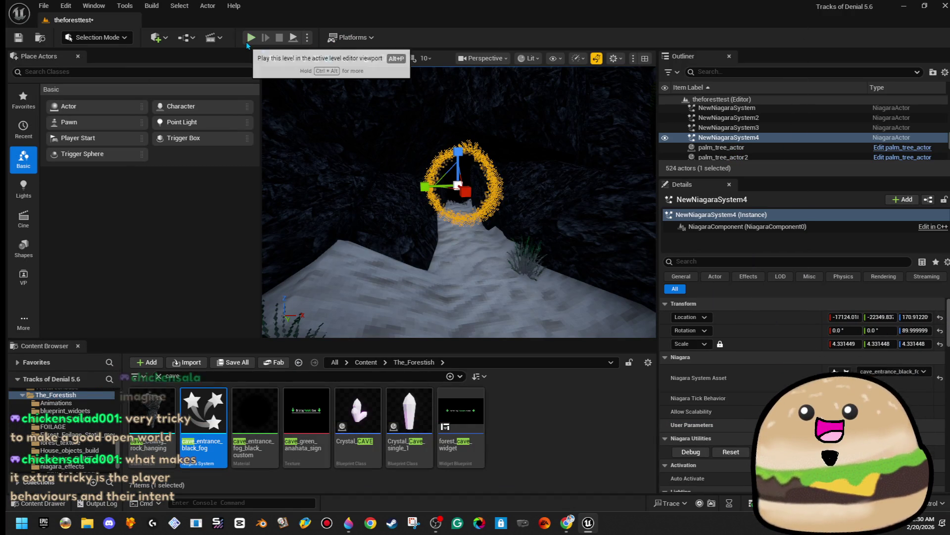
Start a full-screen playtest and walk the player through the torch-lit cave tunnel.
key(alt+p)
key(F11)
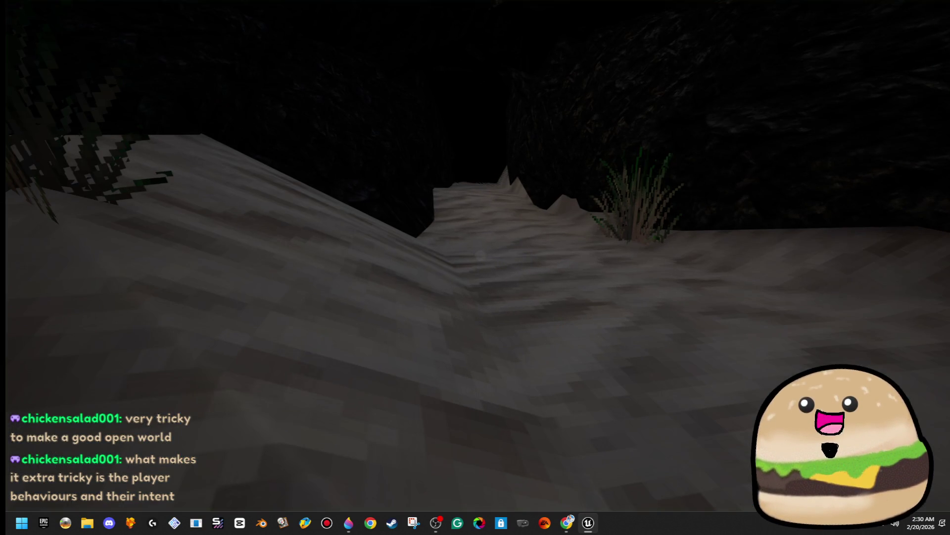
key(w)
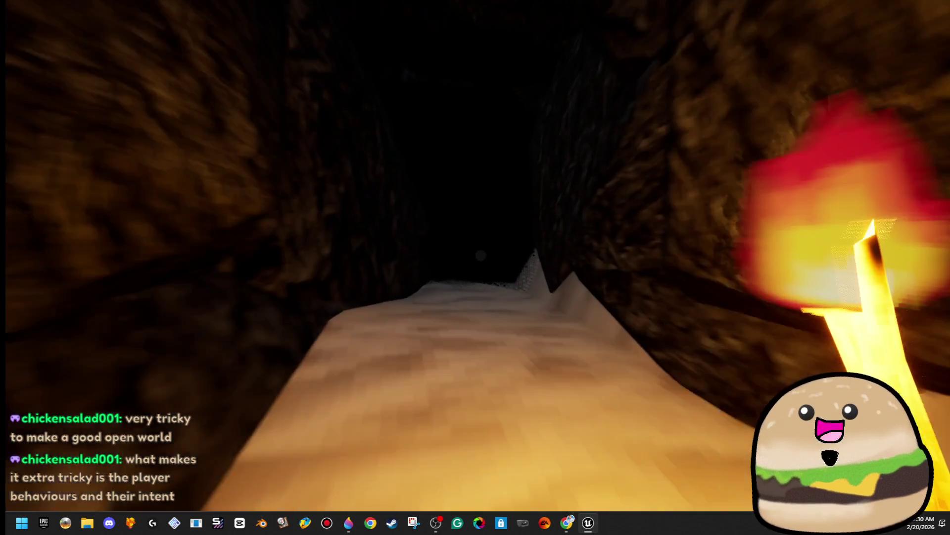
key(w)
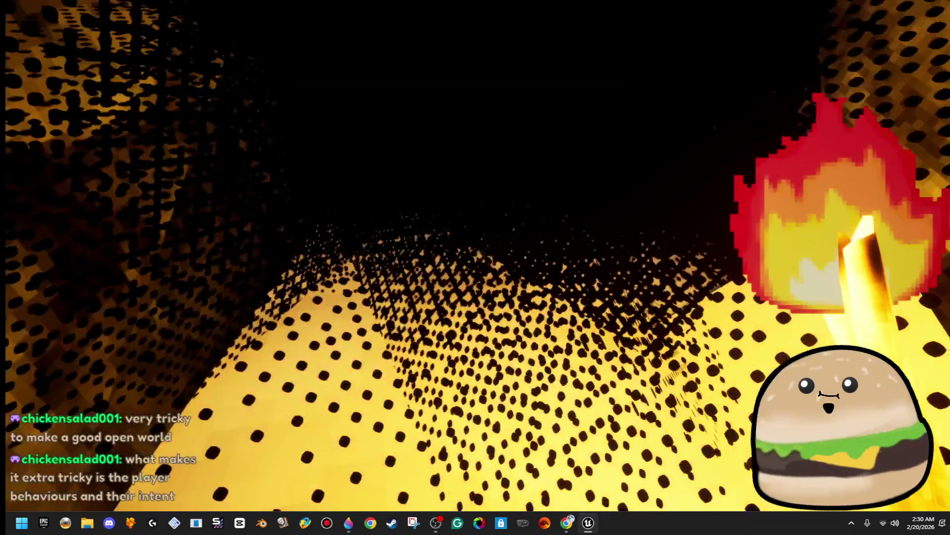
key(w)
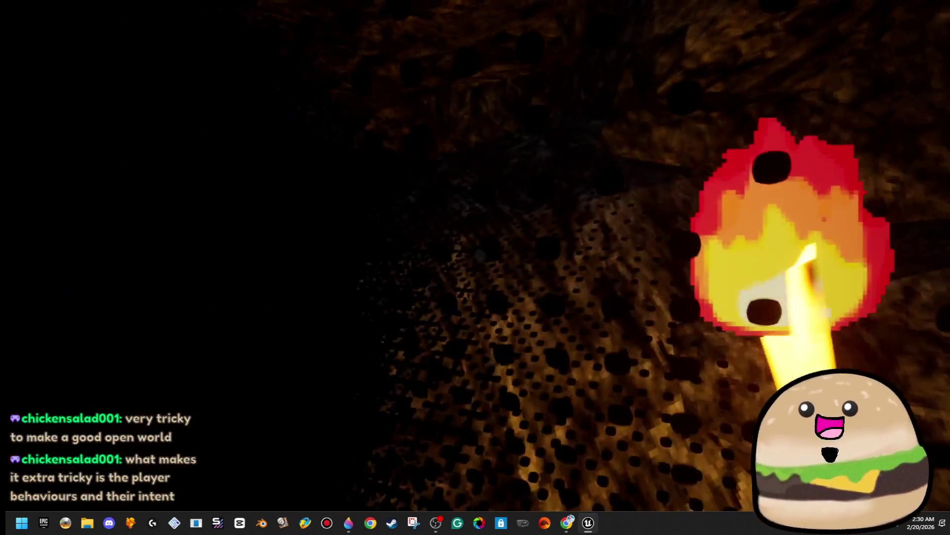
key(w)
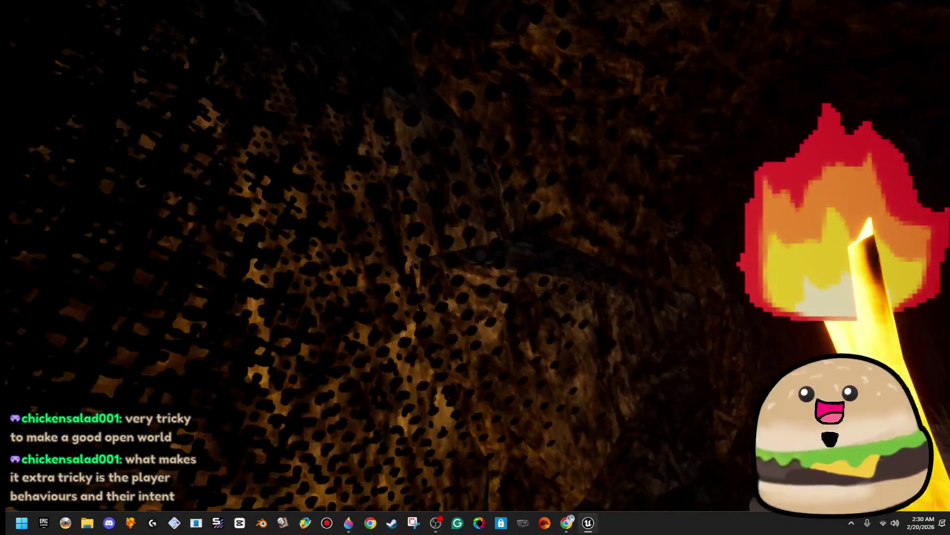
key(w)
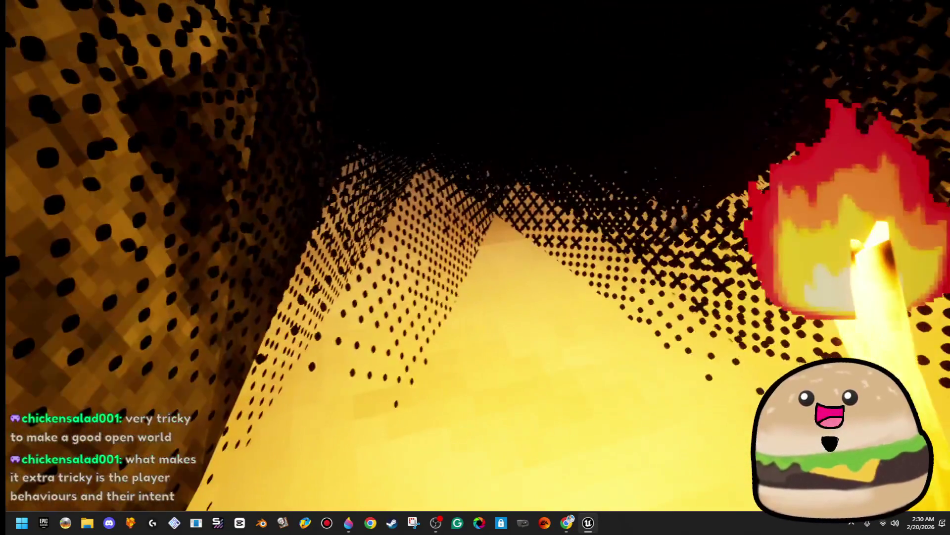
key(w)
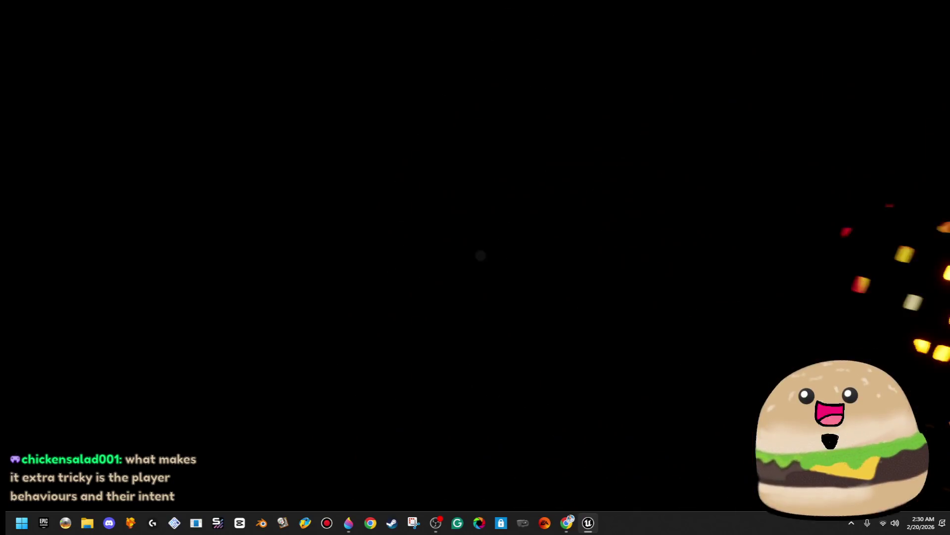
key(w)
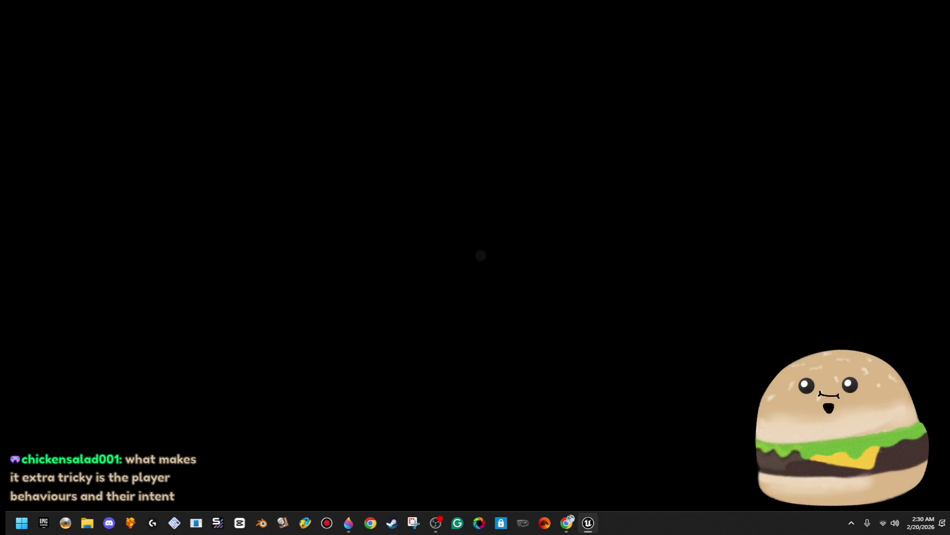
key(w)
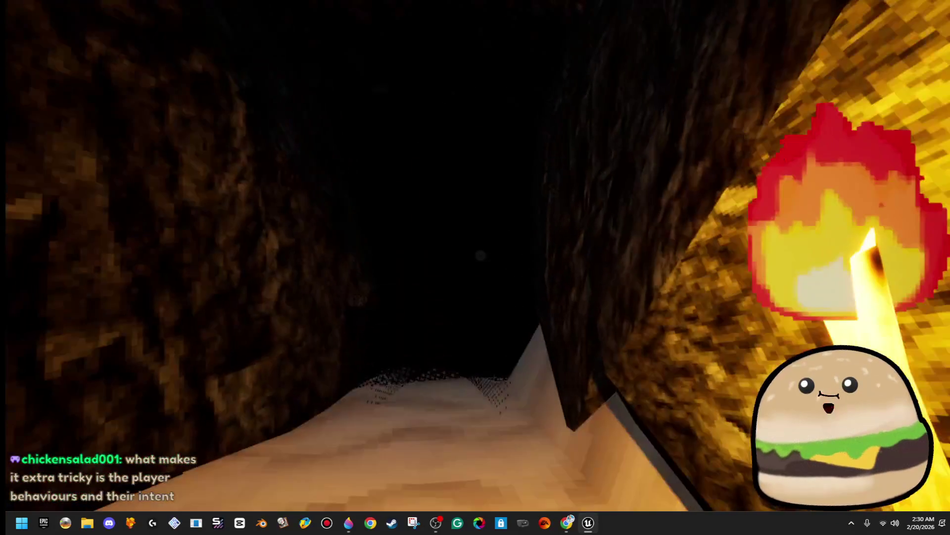
Walk out past the palm trunk and grass bush along the sandy path toward the water.
key(w)
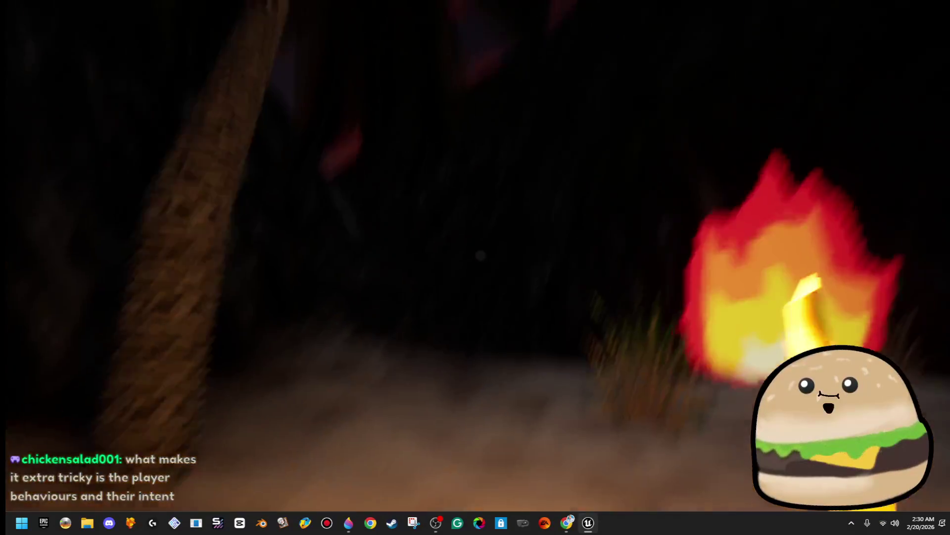
key(w)
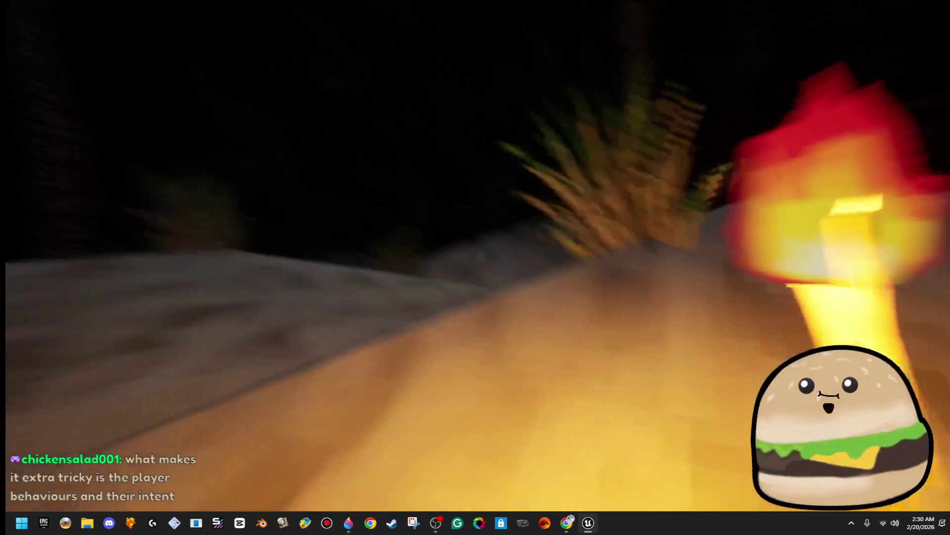
key(w)
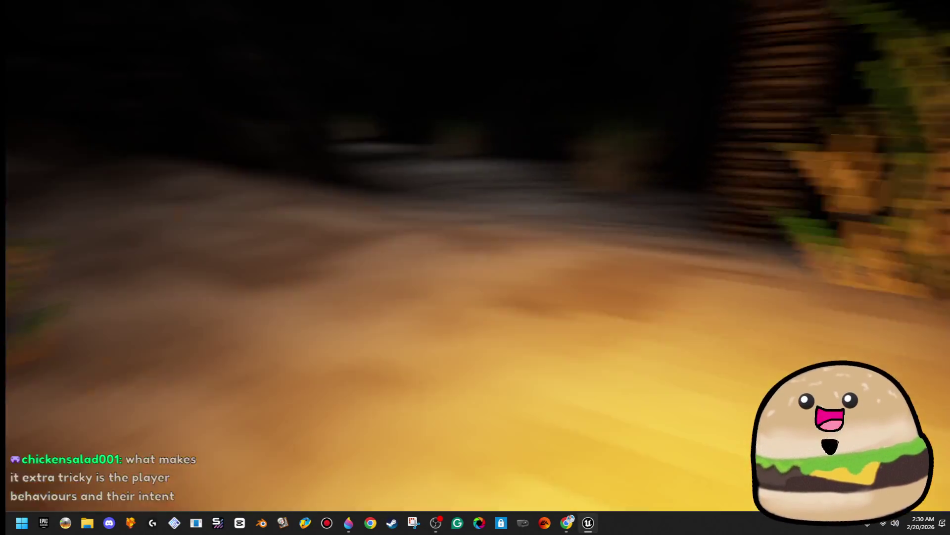
key(w)
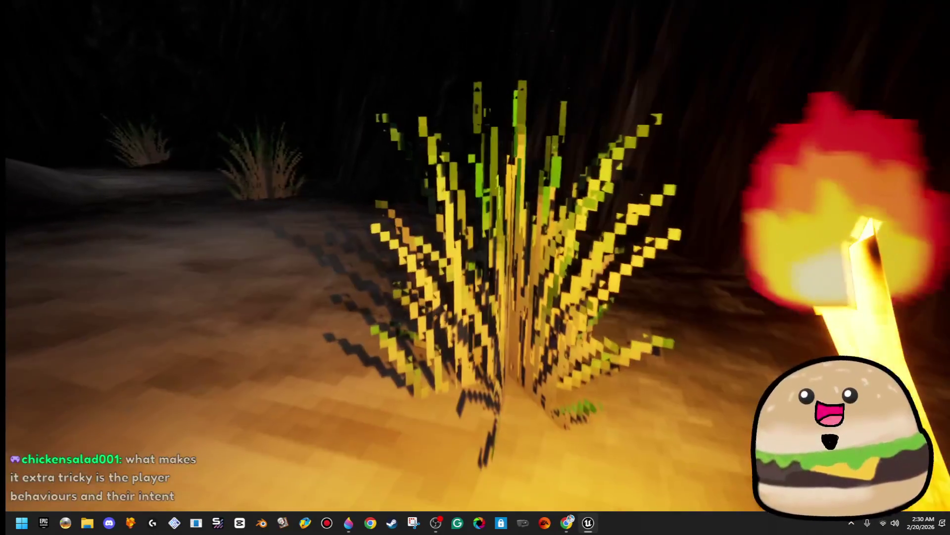
key(w)
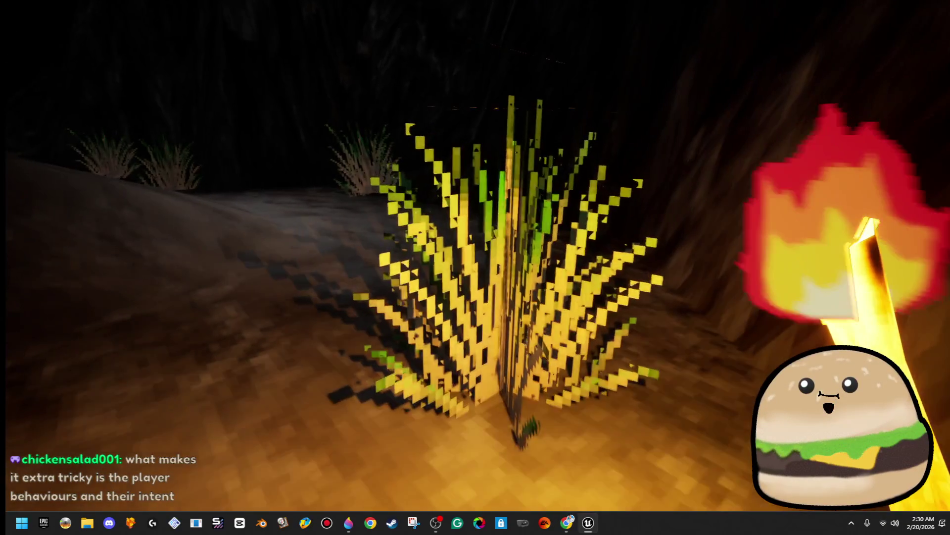
key(w)
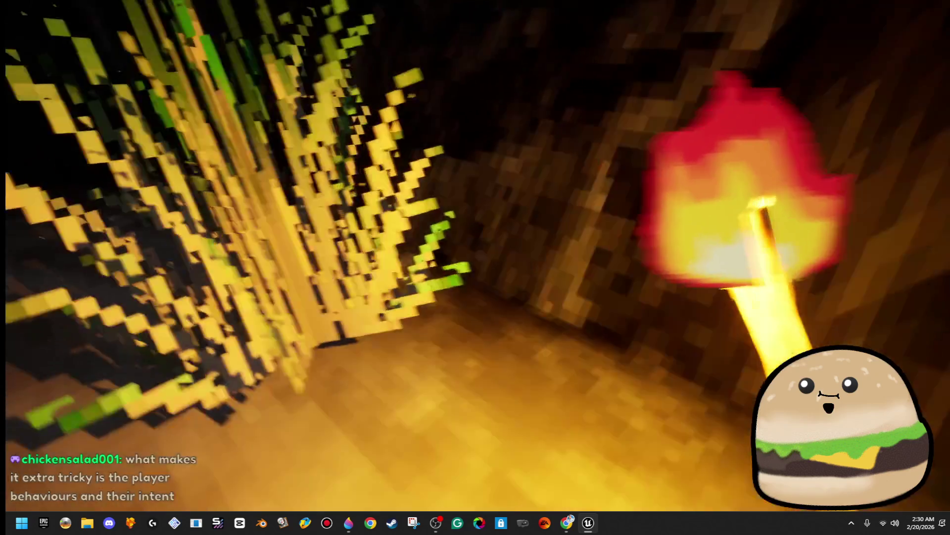
key(s)
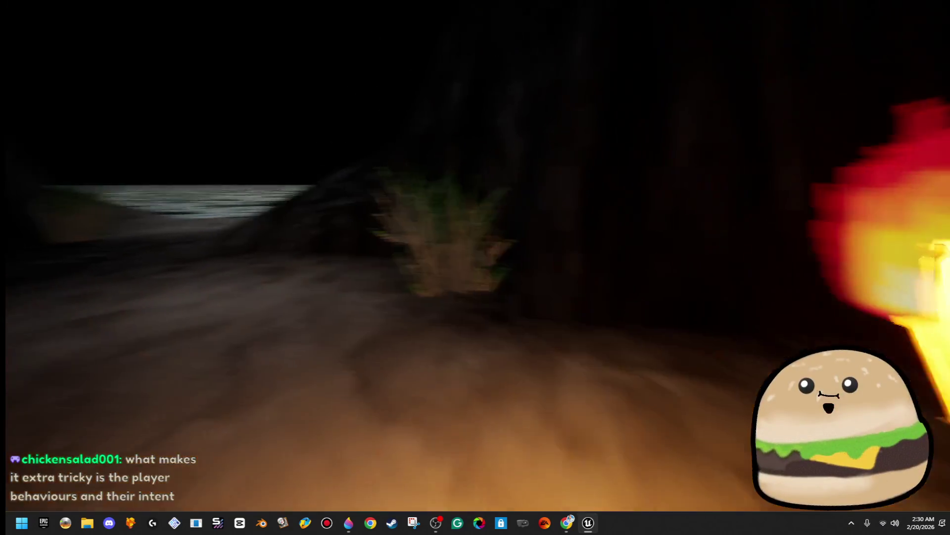
key(w)
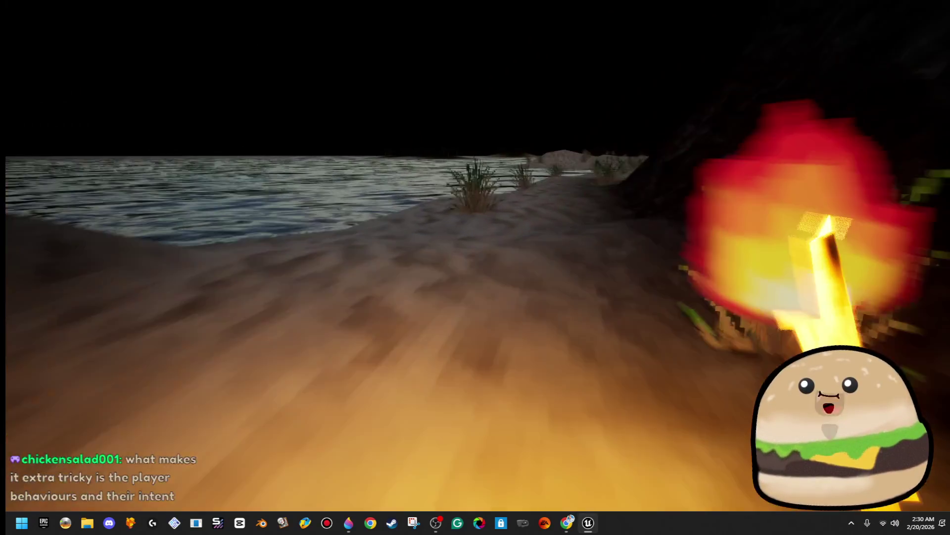
key(w)
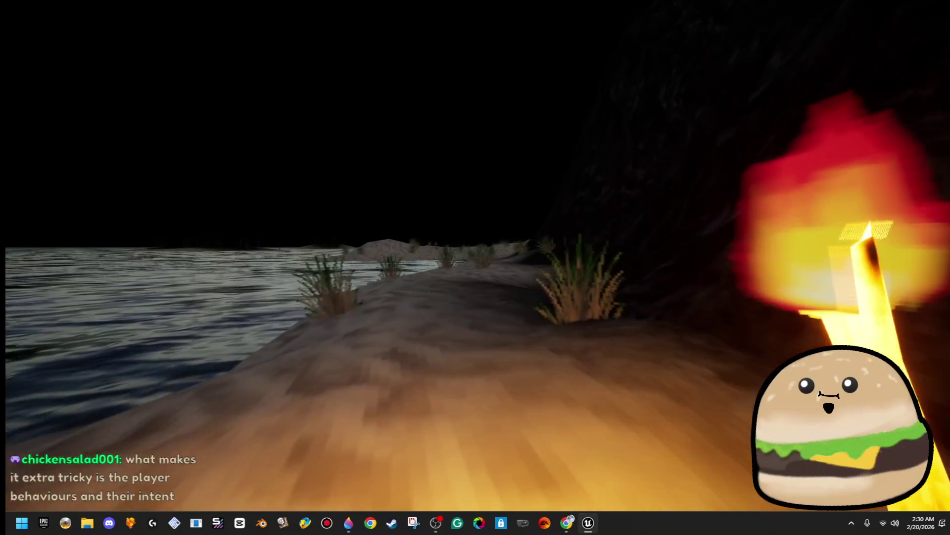
key(w)
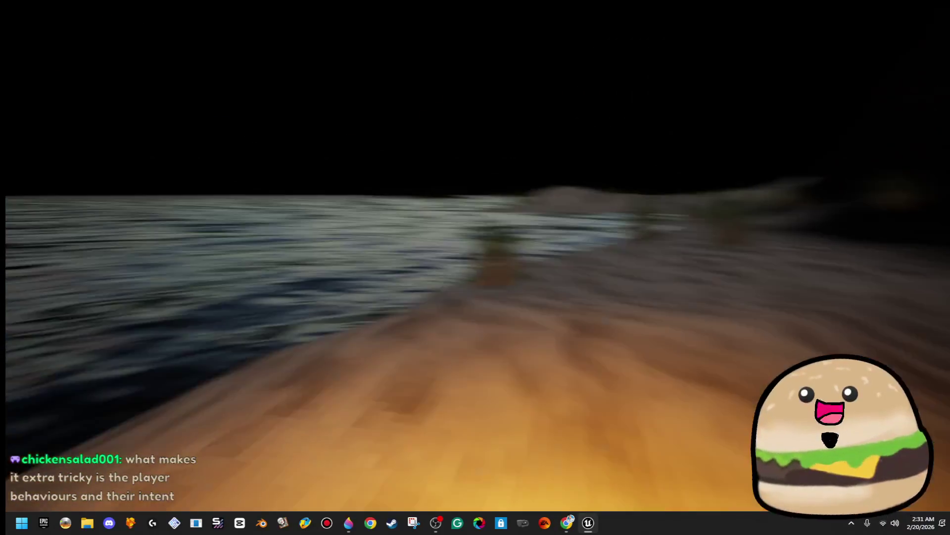
key(w)
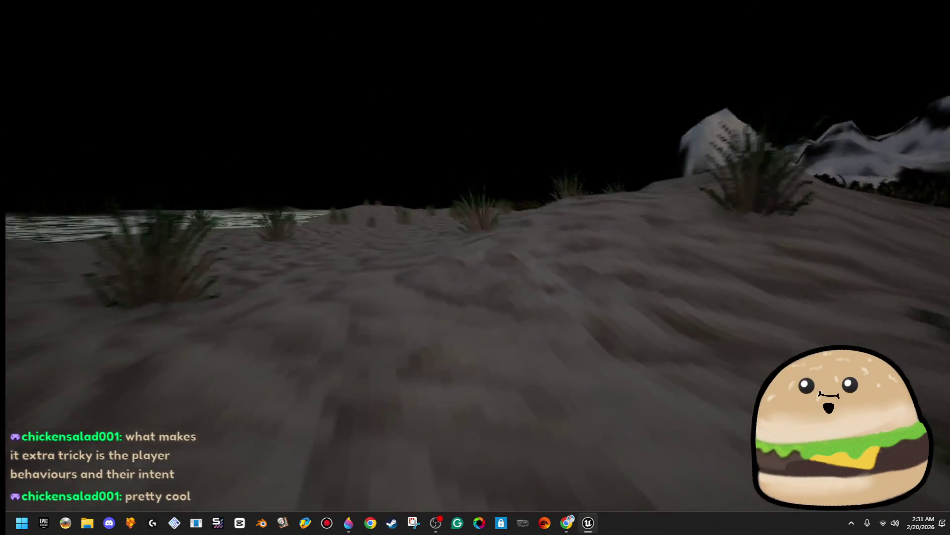
Walk across the sand and light two unlit campfires on the beach.
key(w)
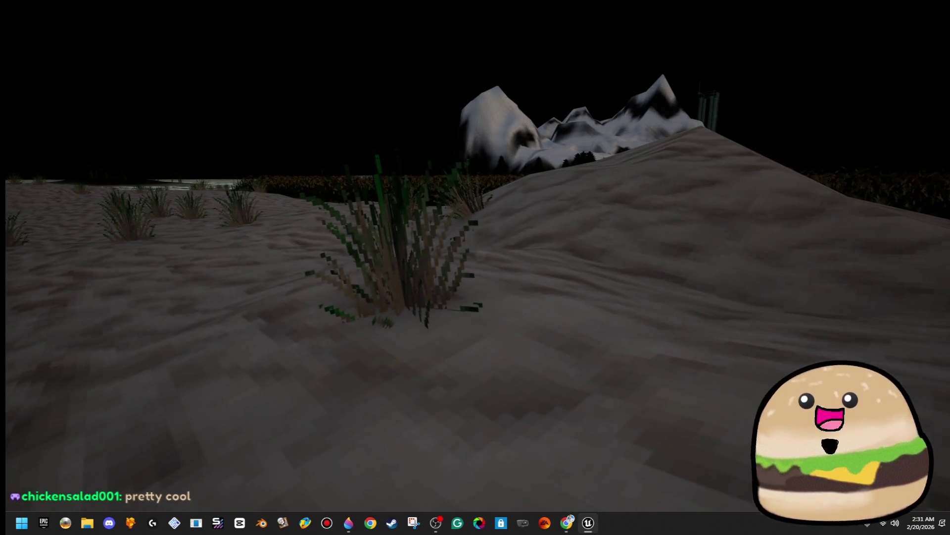
key(e)
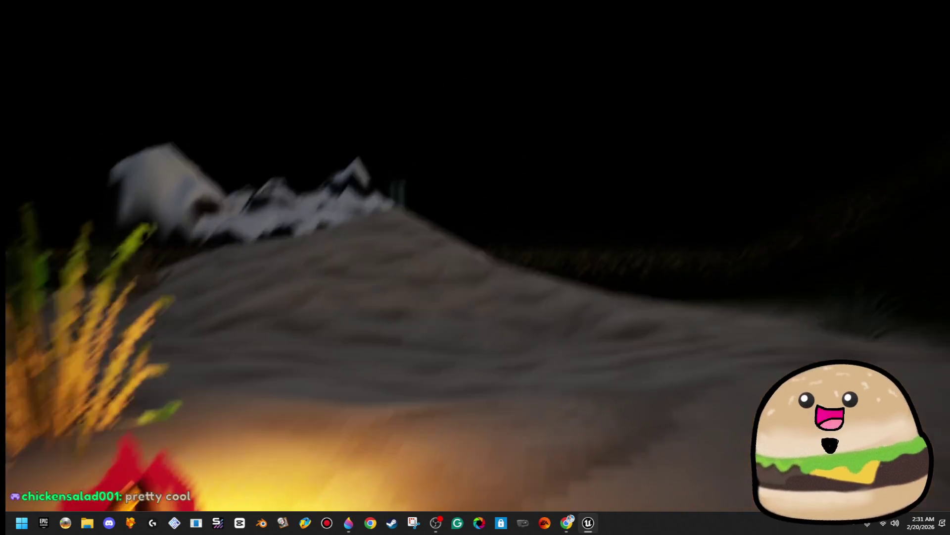
key(w)
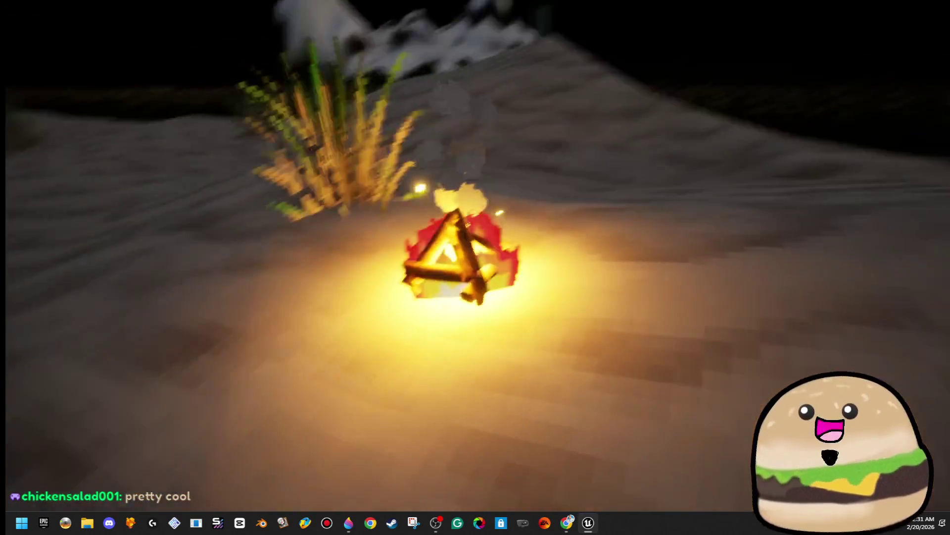
key(w)
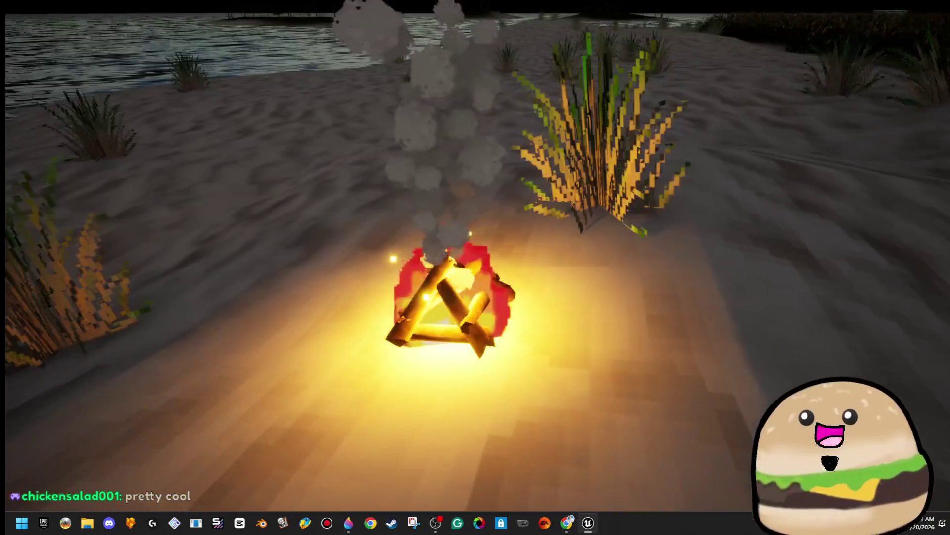
key(w)
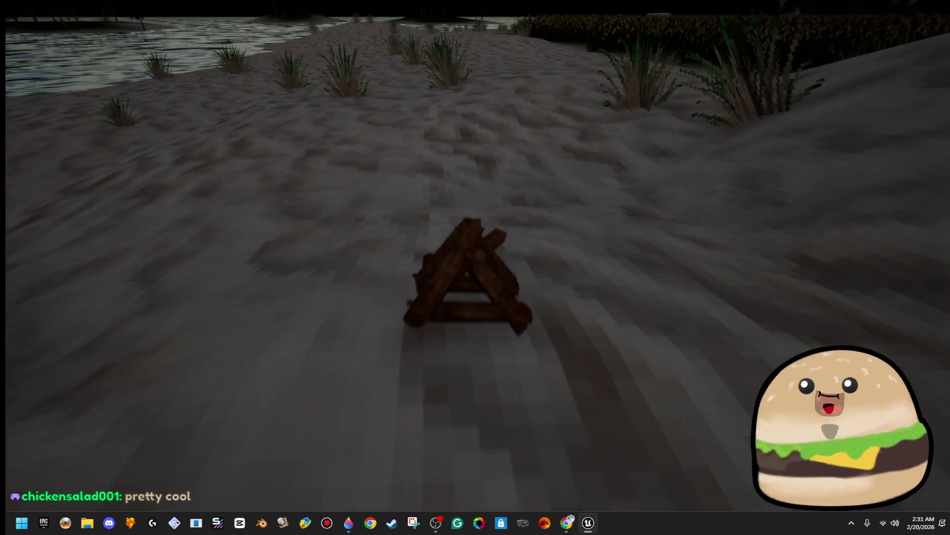
key(e)
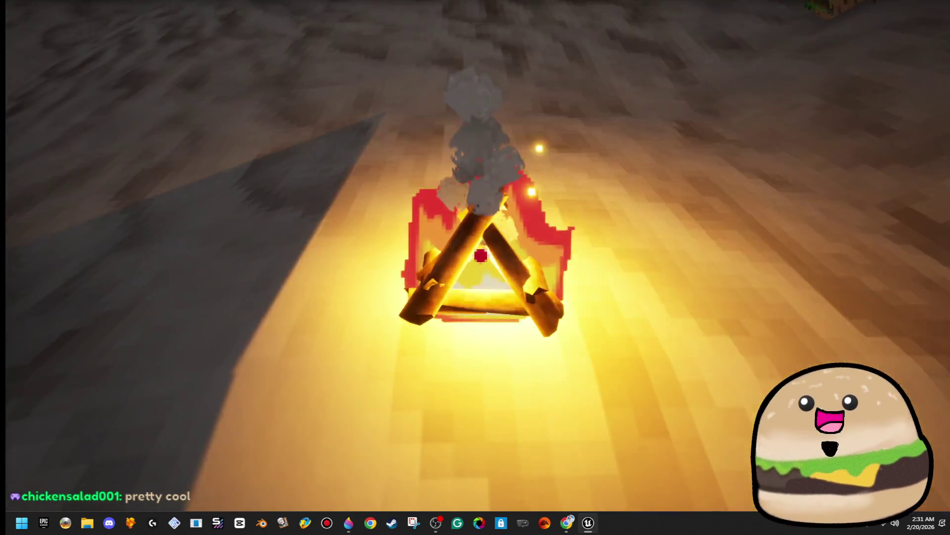
Pick up the lit campfire, set it down on the ground, and step back to it.
click(481, 255)
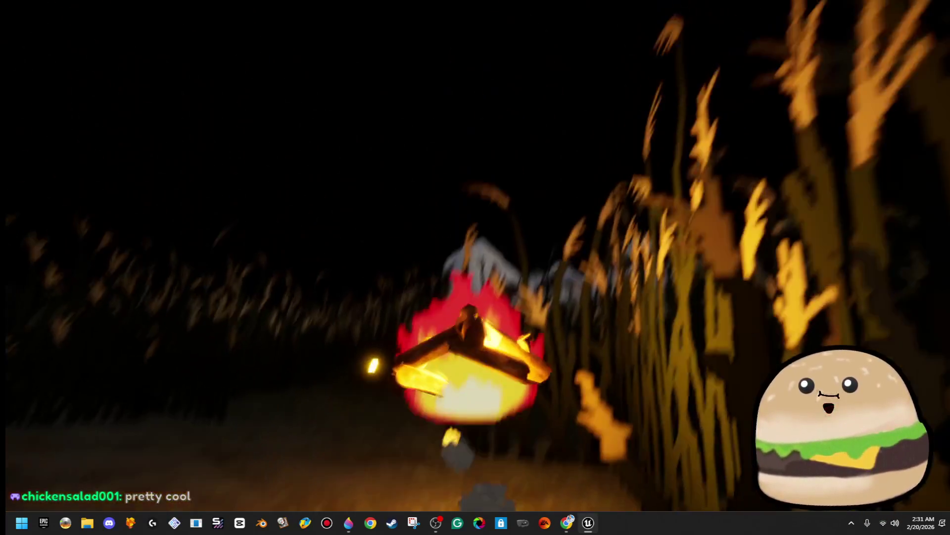
click(481, 254)
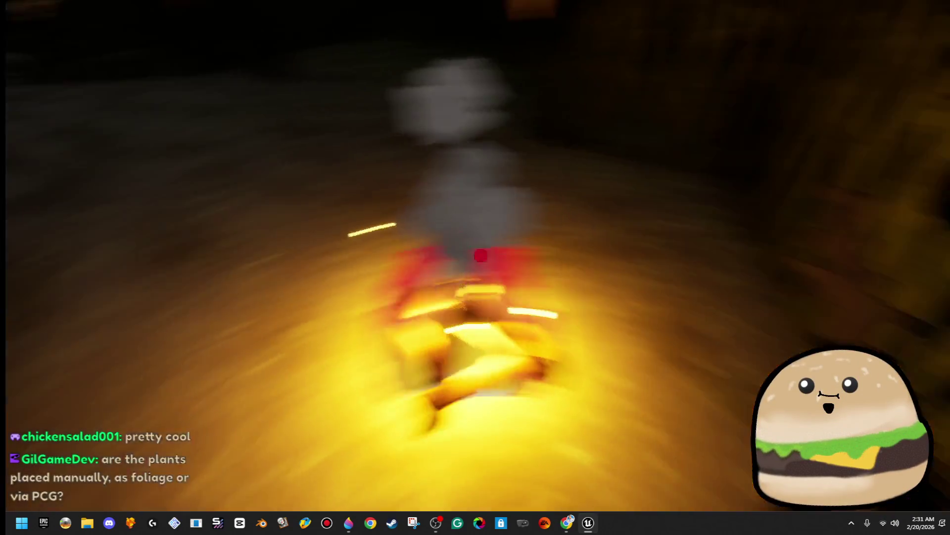
key(s)
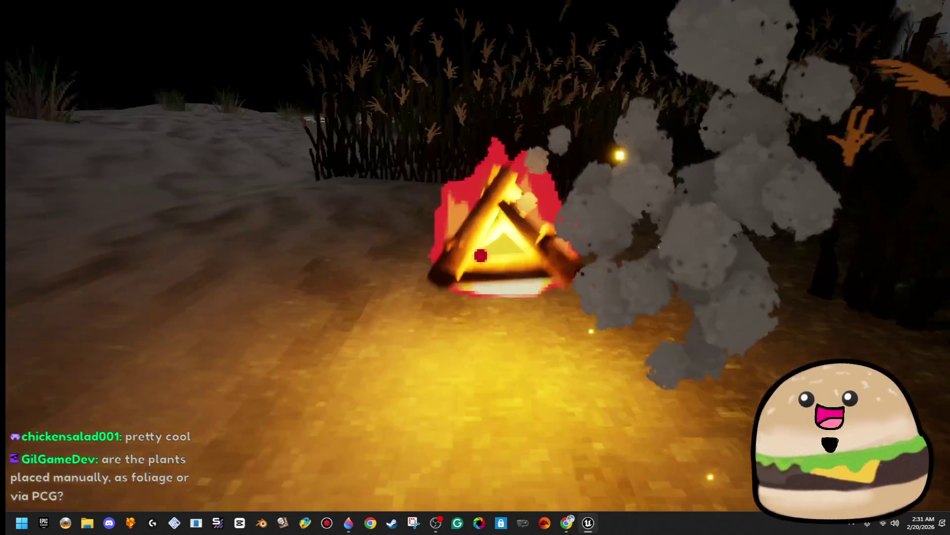
key(w)
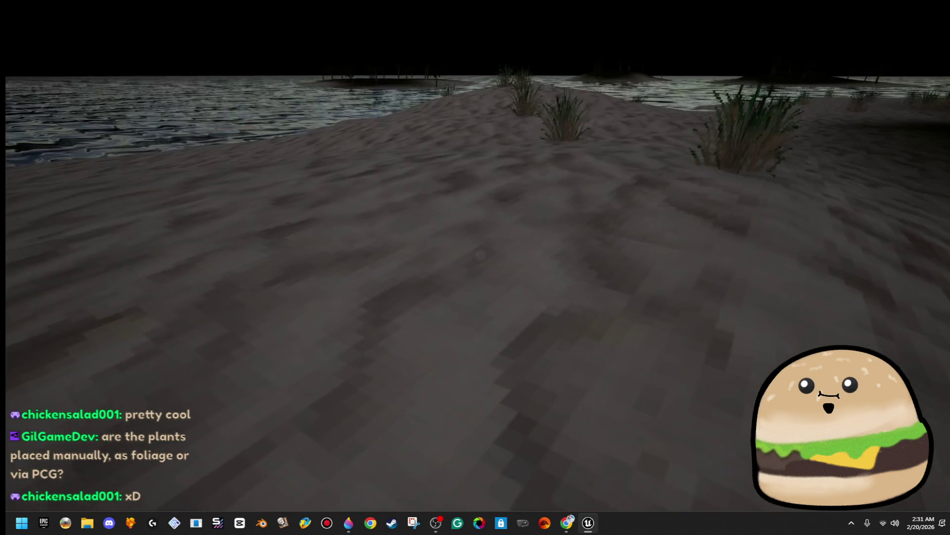
Launch the campfire into the night sky three times, then walk on into the cornfield.
click(480, 255)
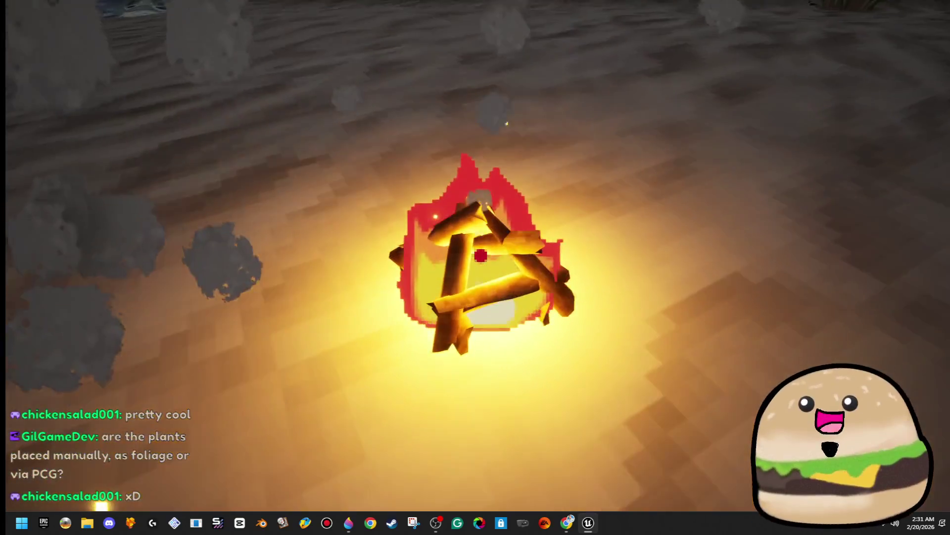
click(480, 255)
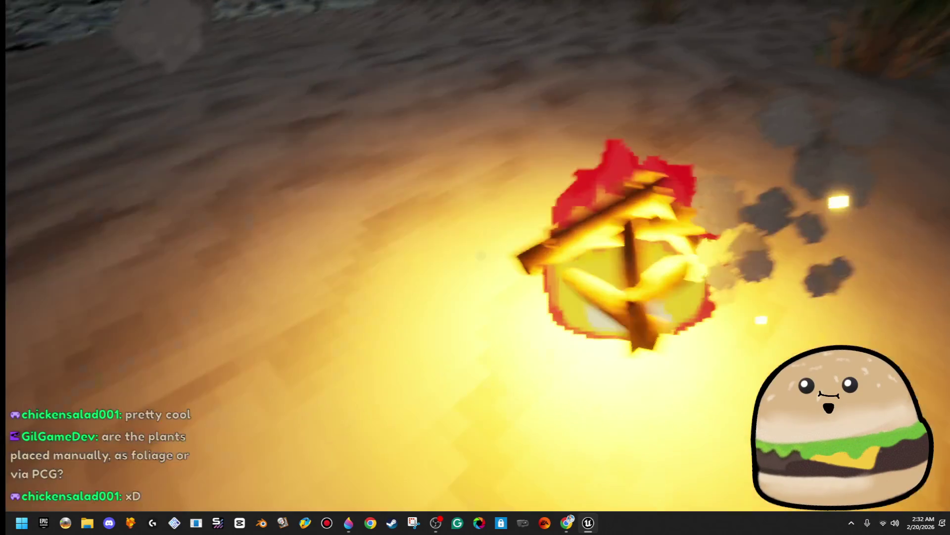
click(481, 255)
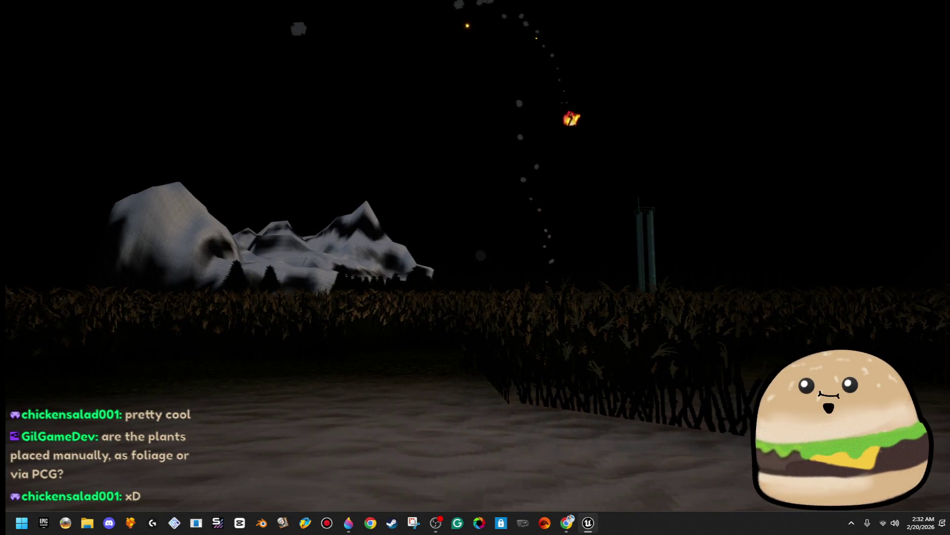
key(w)
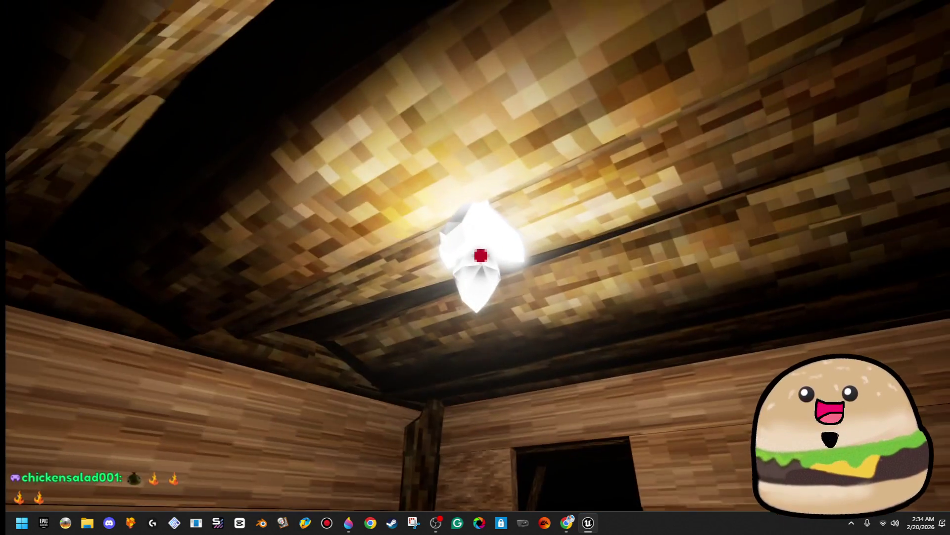
Cycle the ceiling crystal lamp through its colours to cyan, then switch it off and on twice.
click(481, 256)
click(480, 256)
click(481, 256)
click(481, 256)
click(481, 256)
click(481, 256)
click(480, 256)
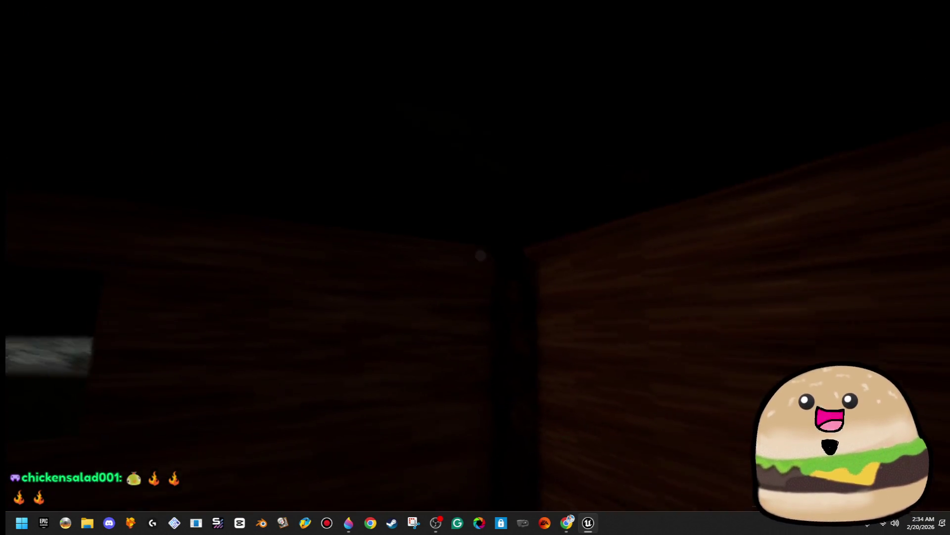
click(480, 256)
click(481, 256)
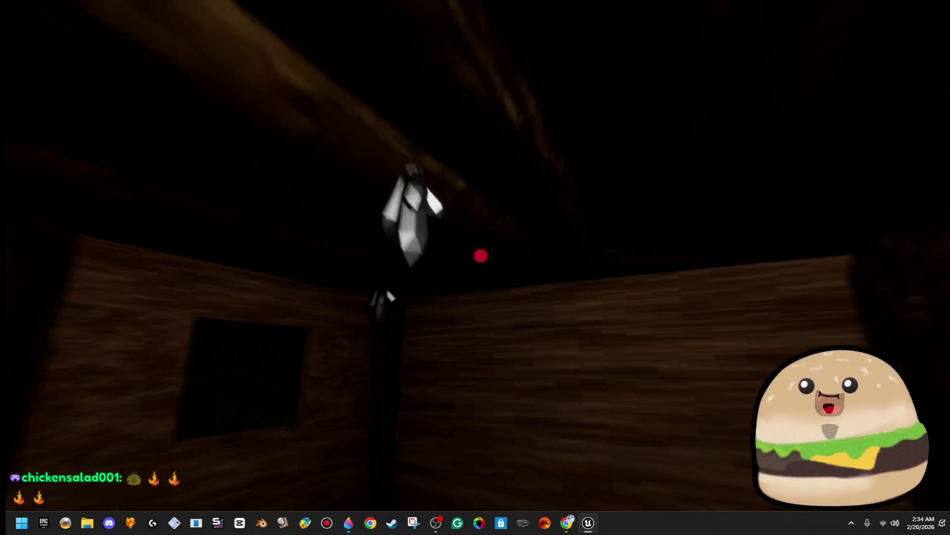
click(481, 256)
Cycle the lamp through magenta, warm white, red and yellow, then step out and back into the shed.
click(480, 256)
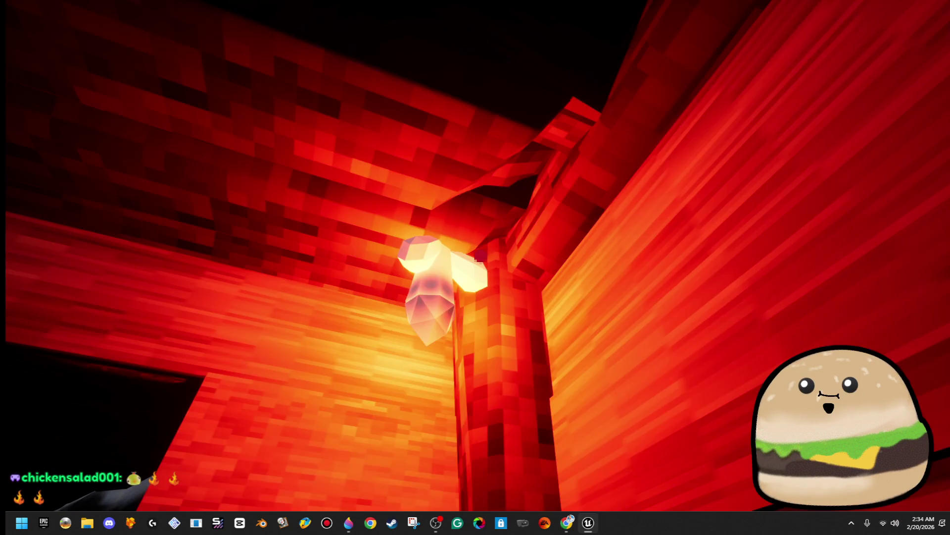
click(480, 255)
click(481, 256)
click(480, 256)
click(480, 256)
click(480, 256)
click(481, 256)
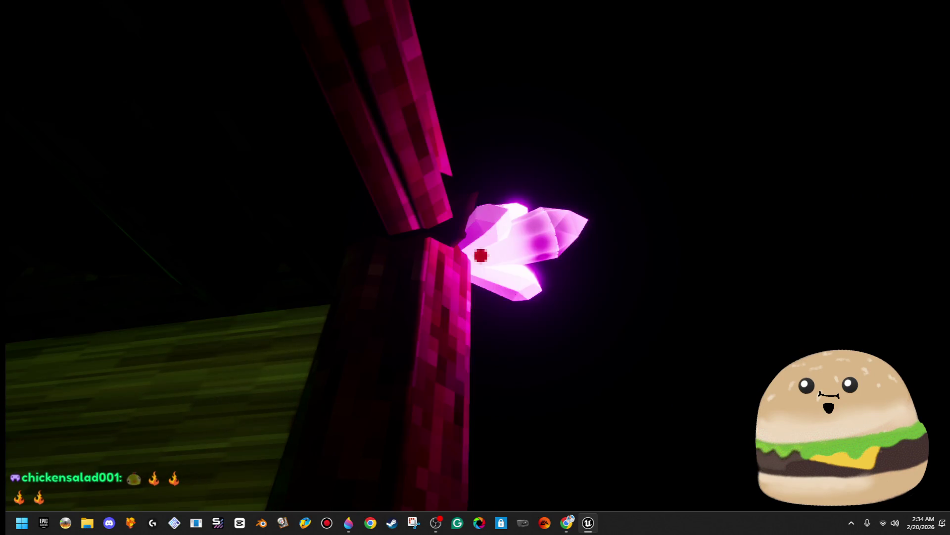
key(s)
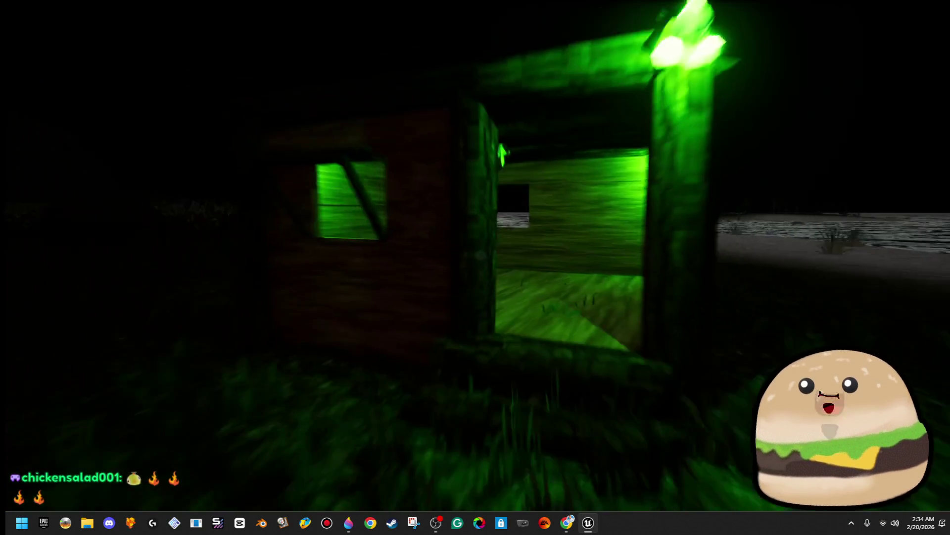
key(w)
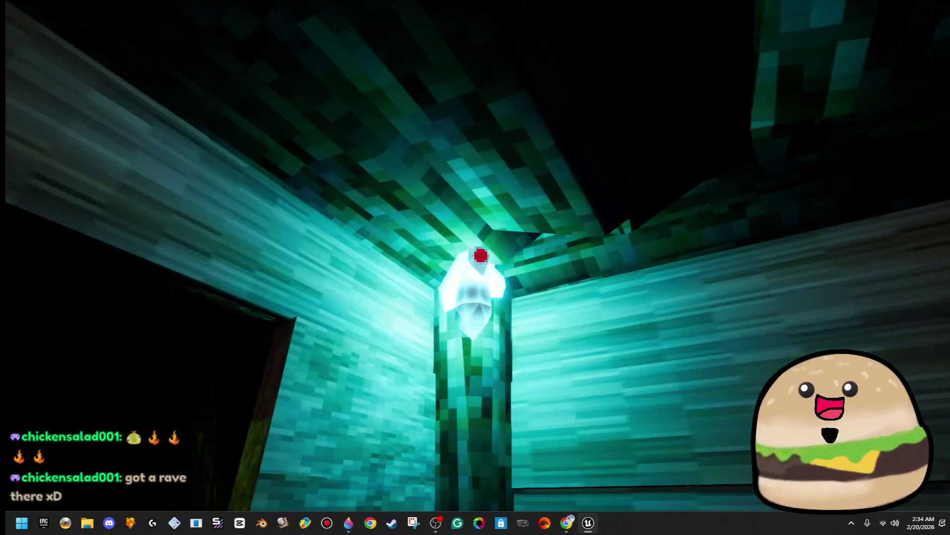
key(s)
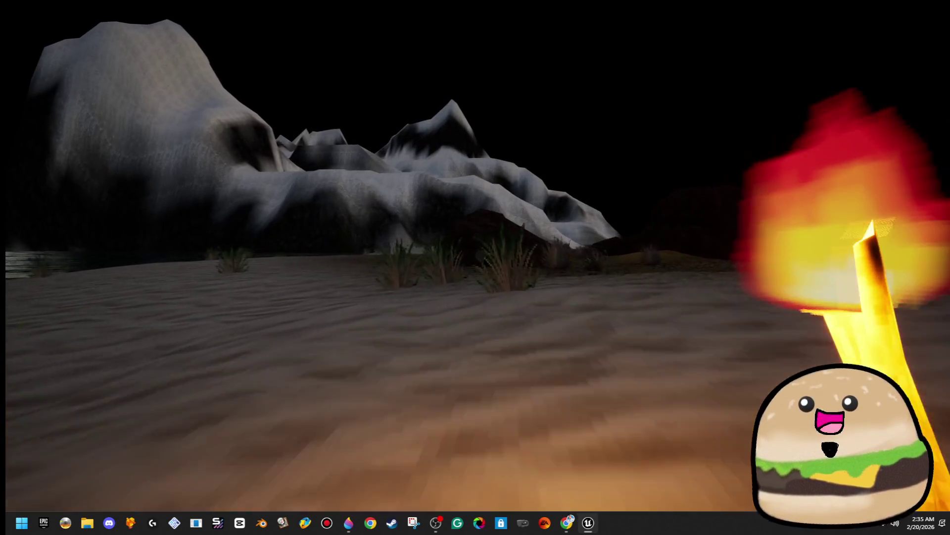
Walk through the grass onto the cracked desert ground up to the glowing rolling tumbleweed.
key(w)
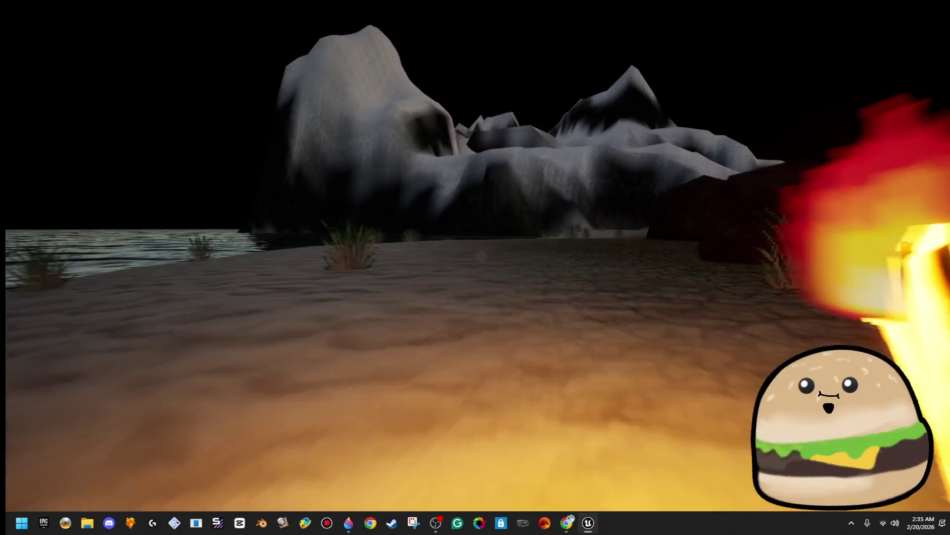
key(w)
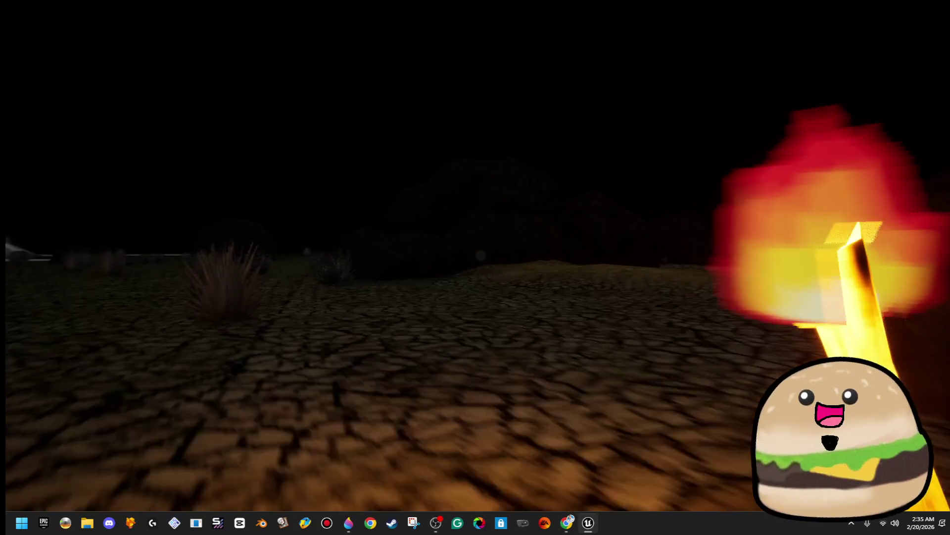
key(w)
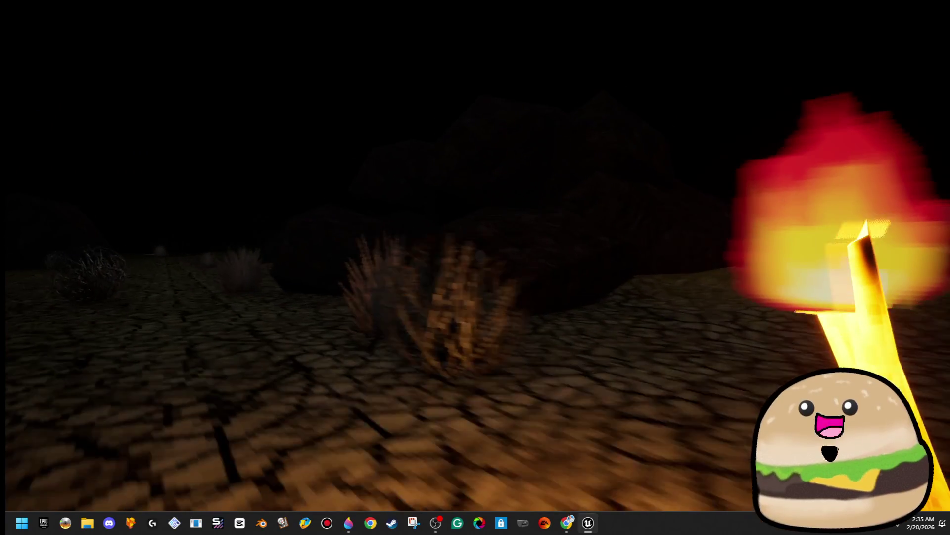
key(w)
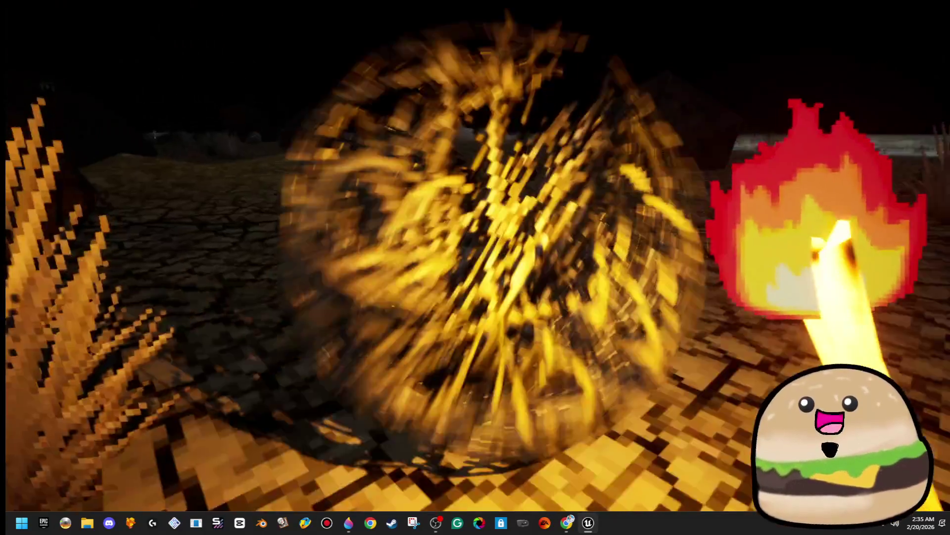
key(w)
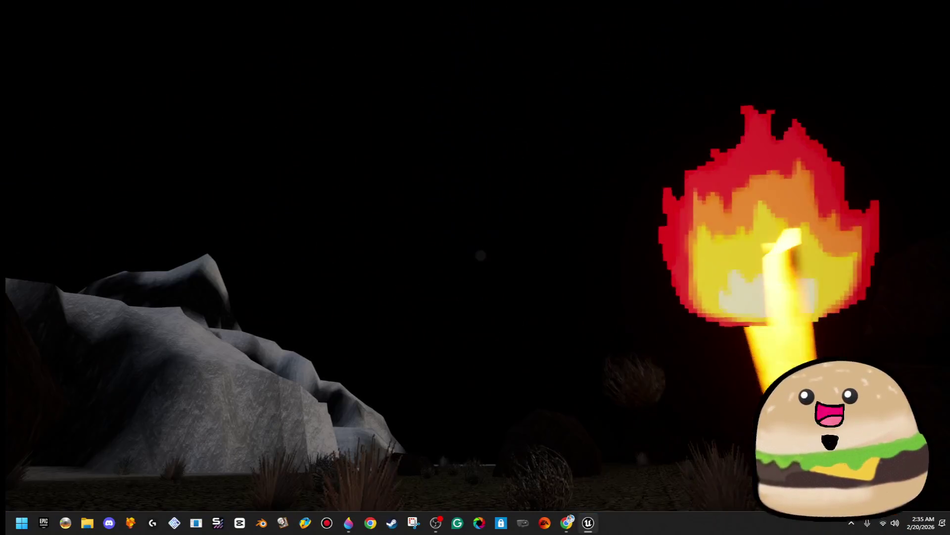
key(w)
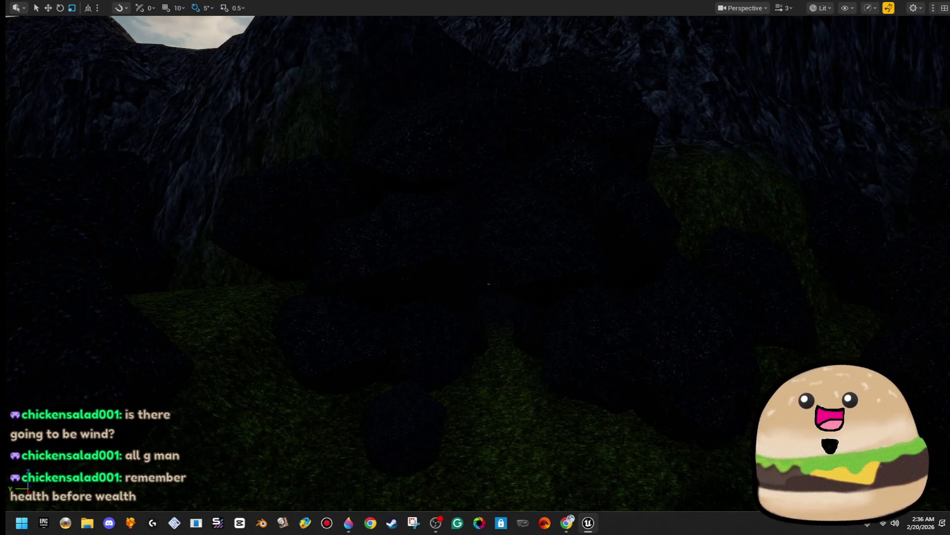
Restore the editor layout, launch a full-screen Play in Editor session, and raise the lit torch.
key(F11)
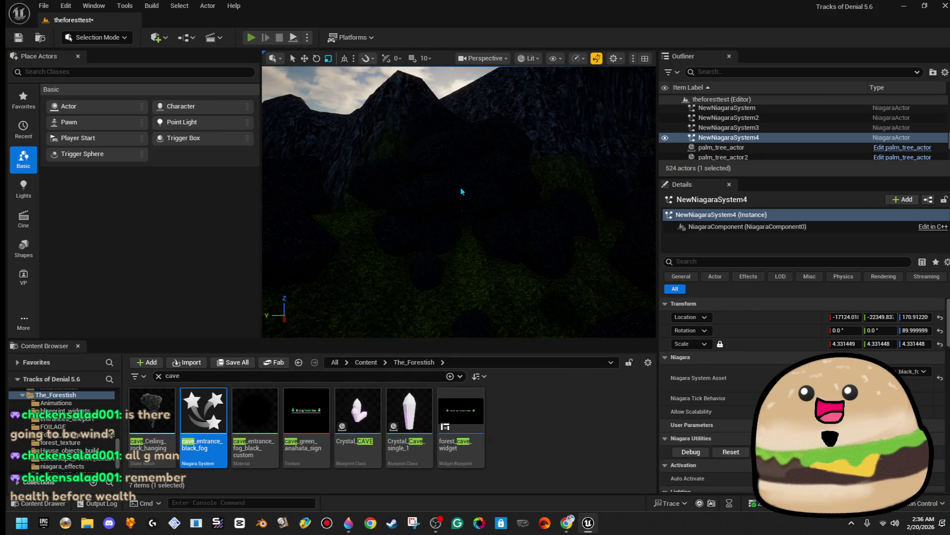
key(alt+p)
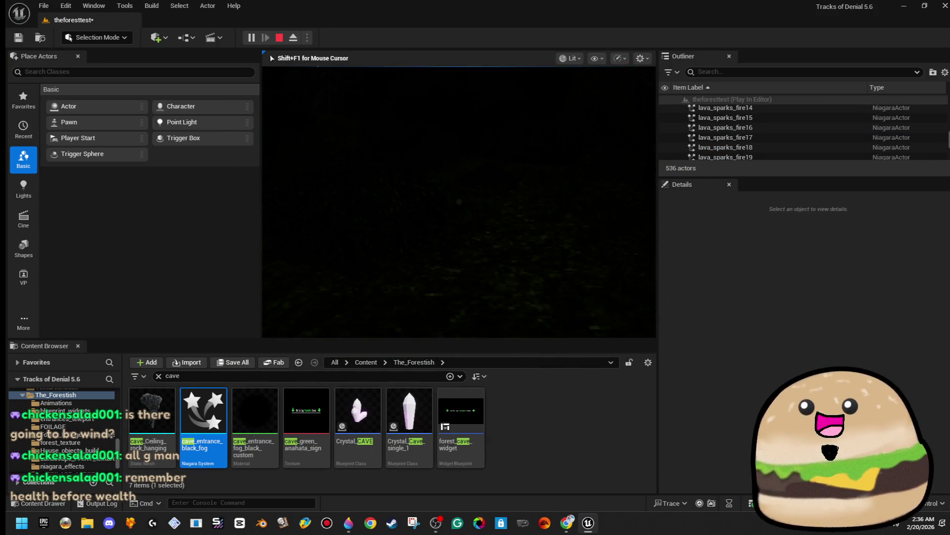
key(F11)
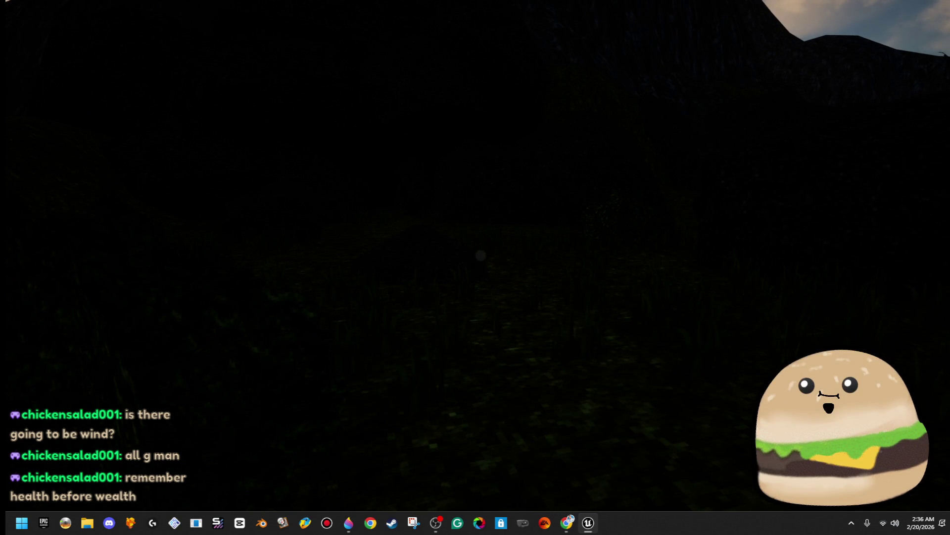
key(f)
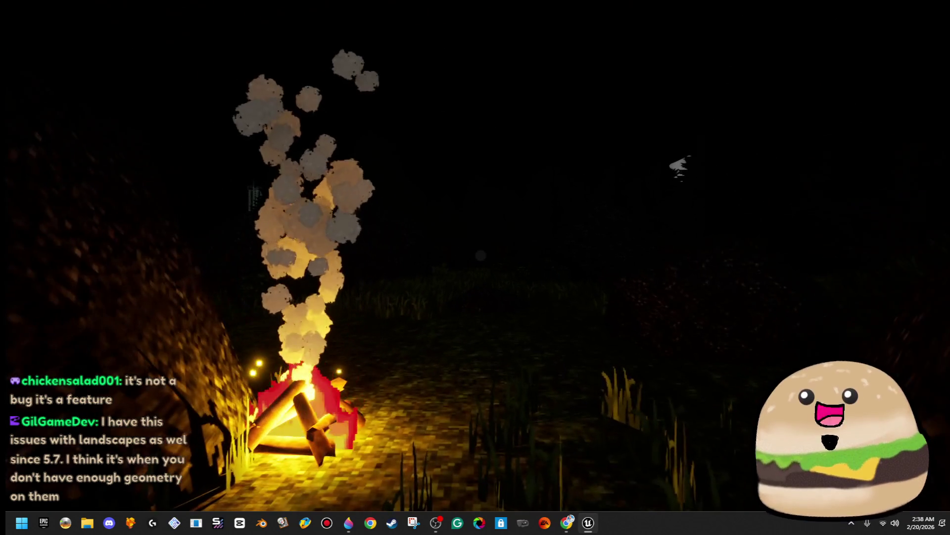
Walk around the smoking campfire to view it from several sides, then continue into the dark grass.
key(w)
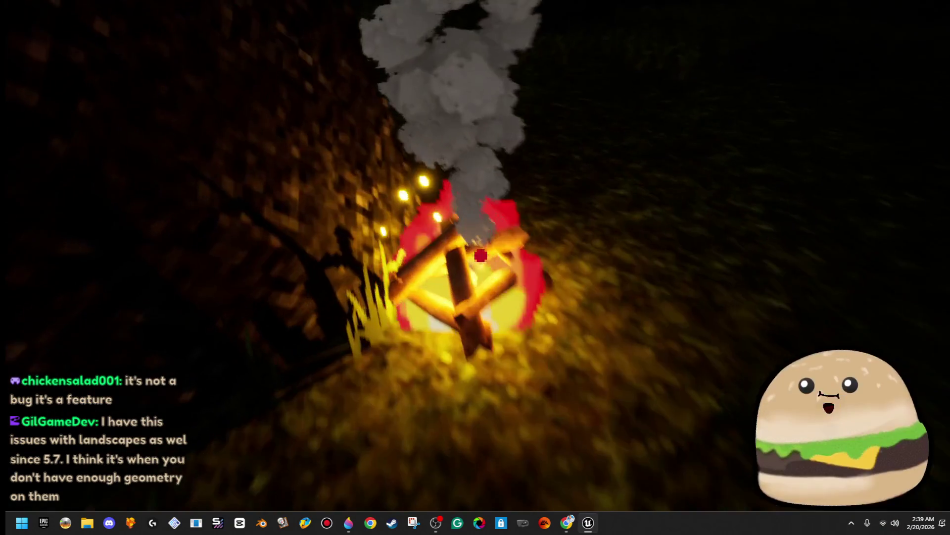
key(w)
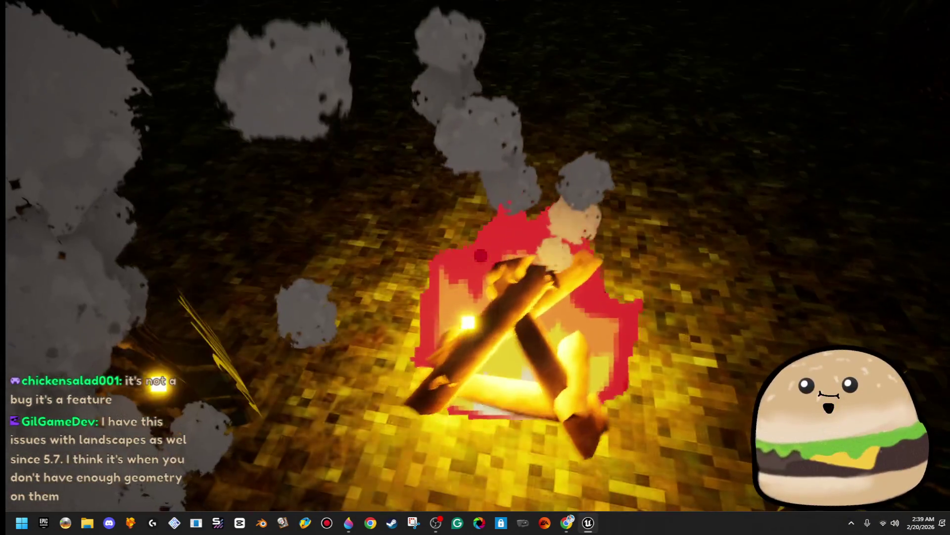
key(w)
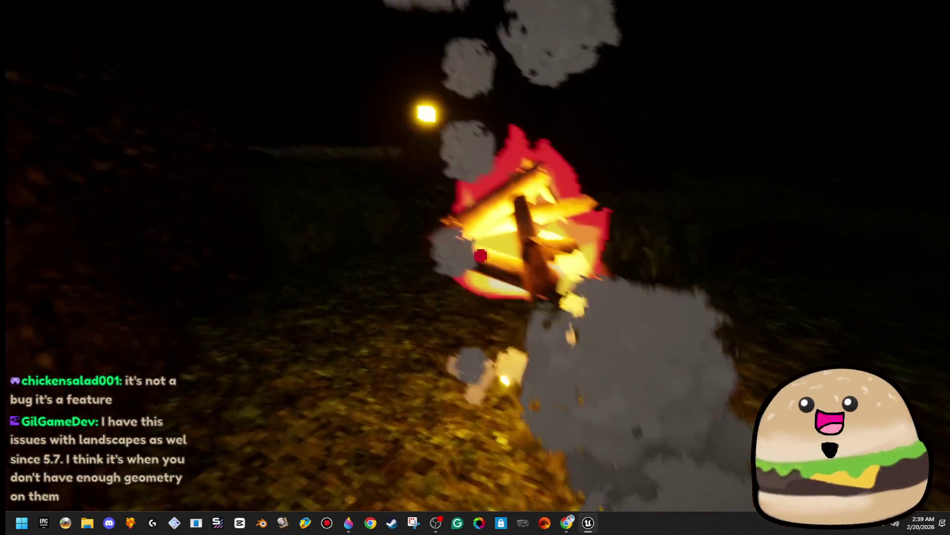
key(w)
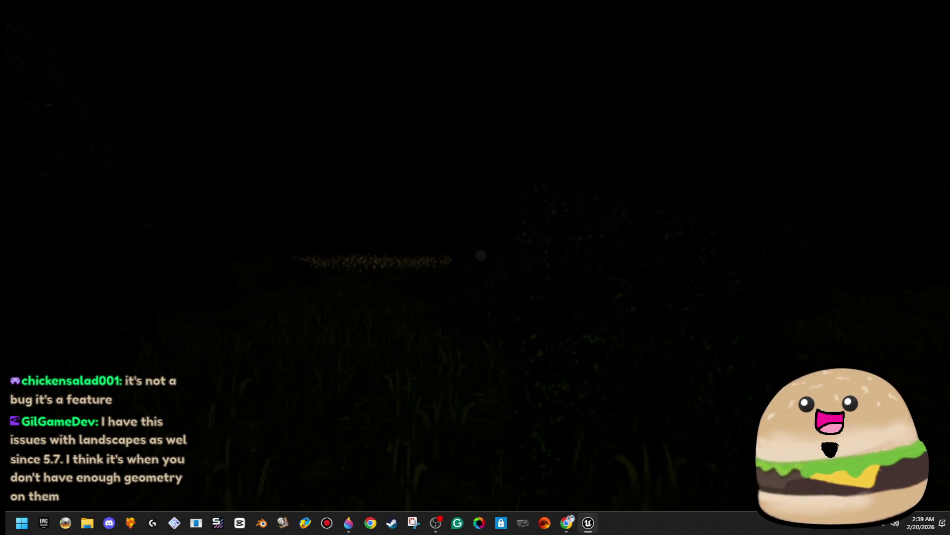
Toggle the torch out, away and back again while walking over the grass toward the lava pool.
key(f)
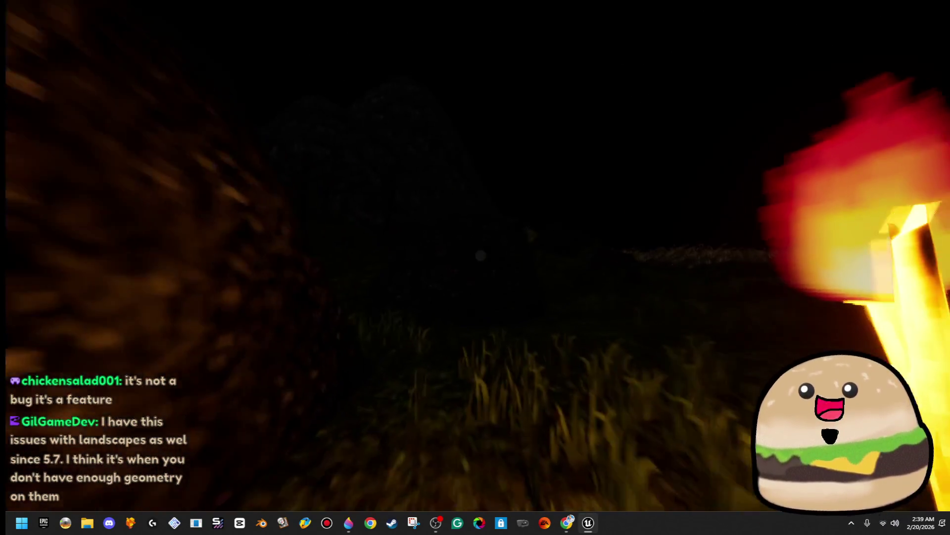
key(w)
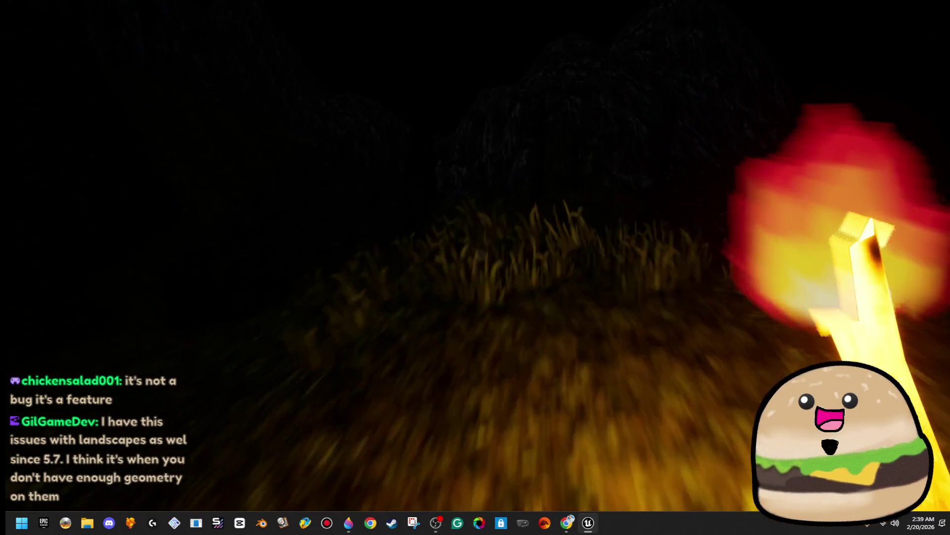
key(f)
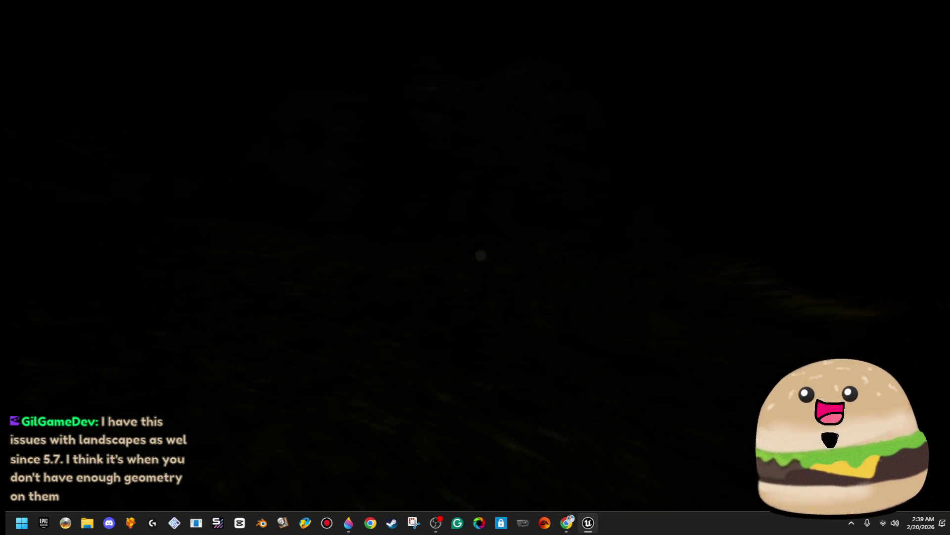
key(f)
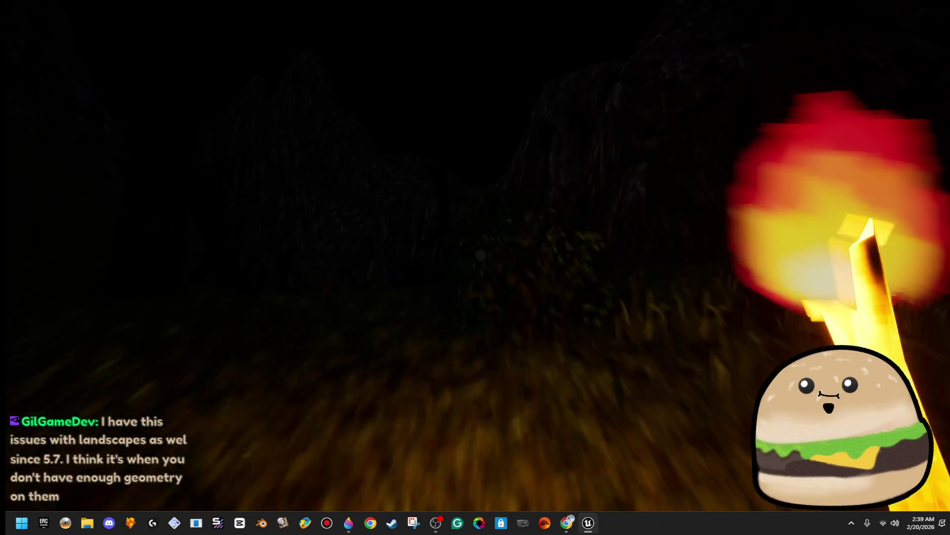
key(w)
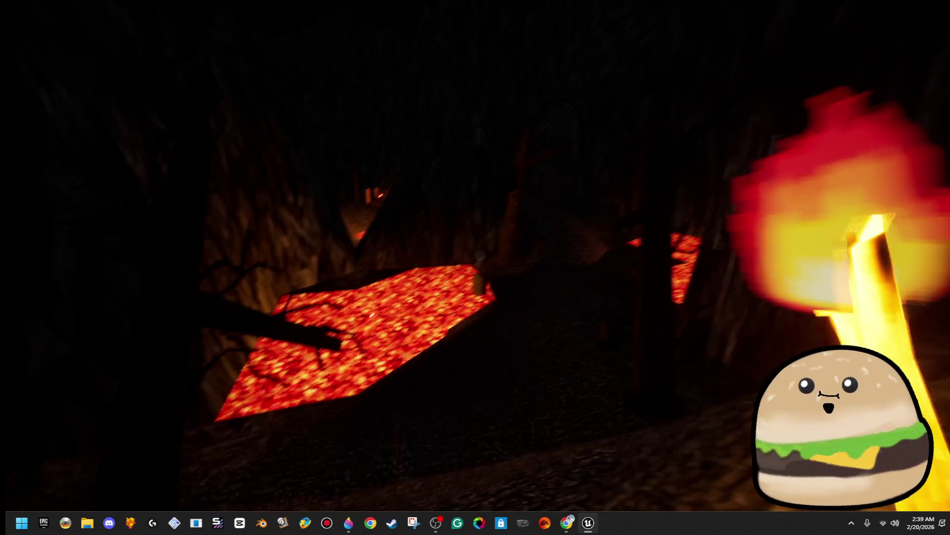
Put the torch away and walk past the lava pools through the cave to the rope bridge.
key(f)
key(w)
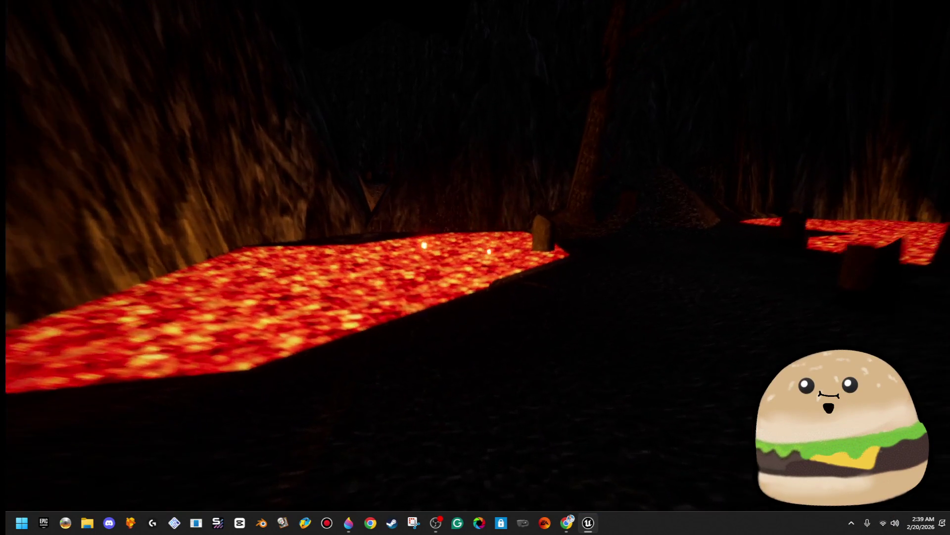
key(w)
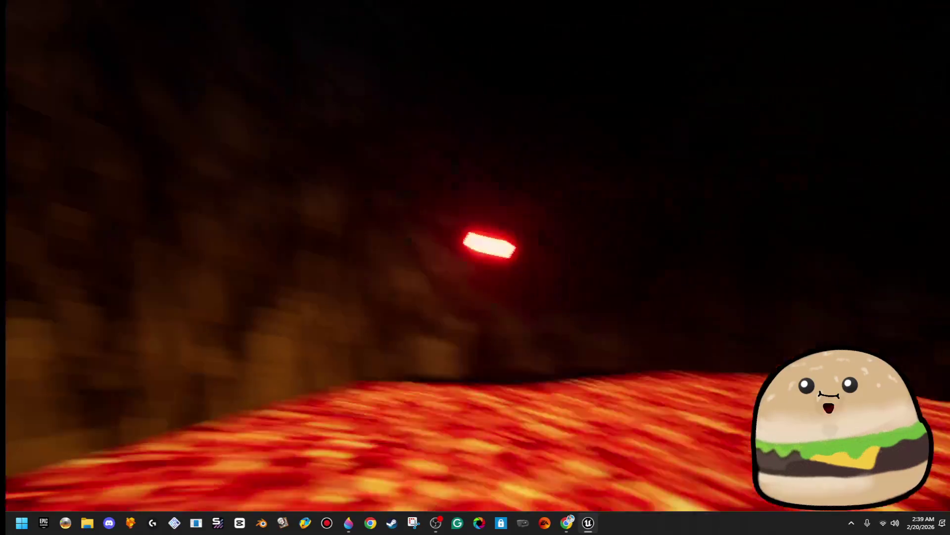
key(w)
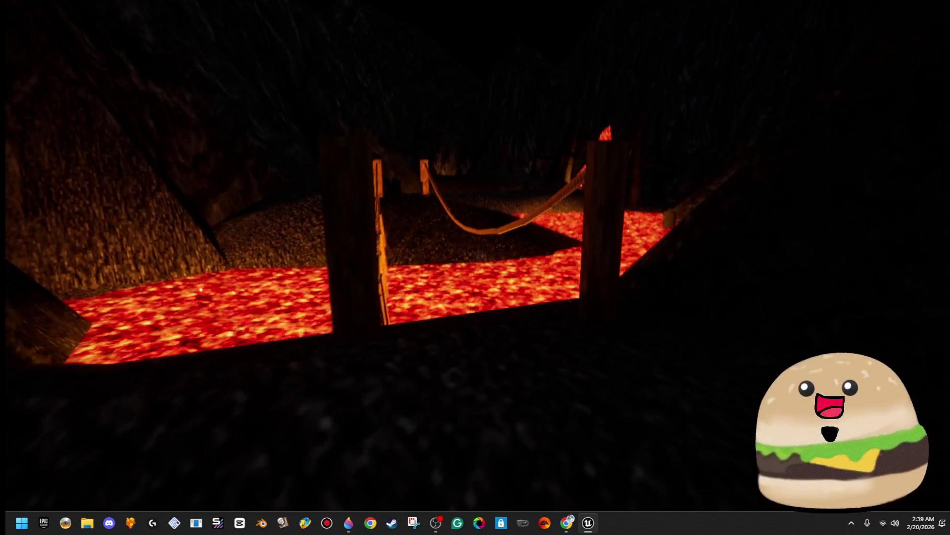
key(w)
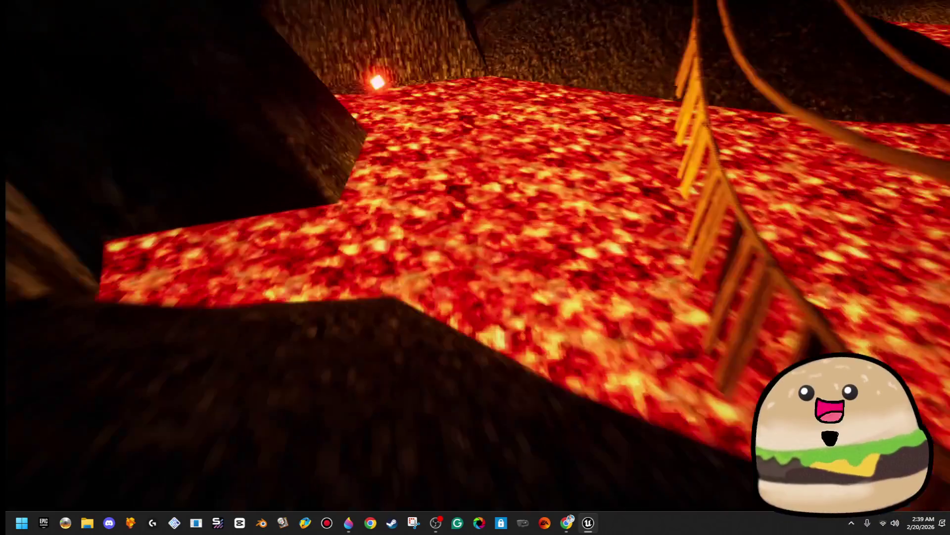
key(w)
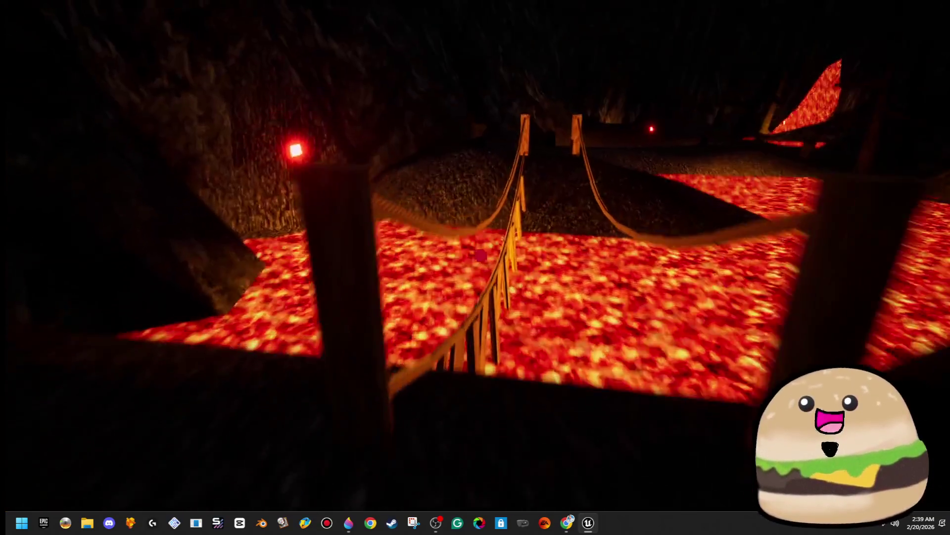
key(w)
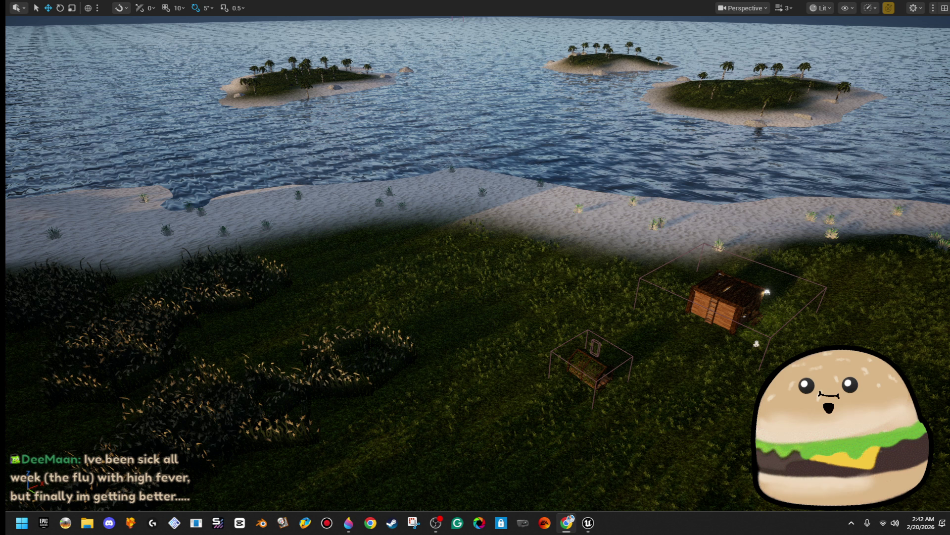
drag(731, 303, 644, 347)
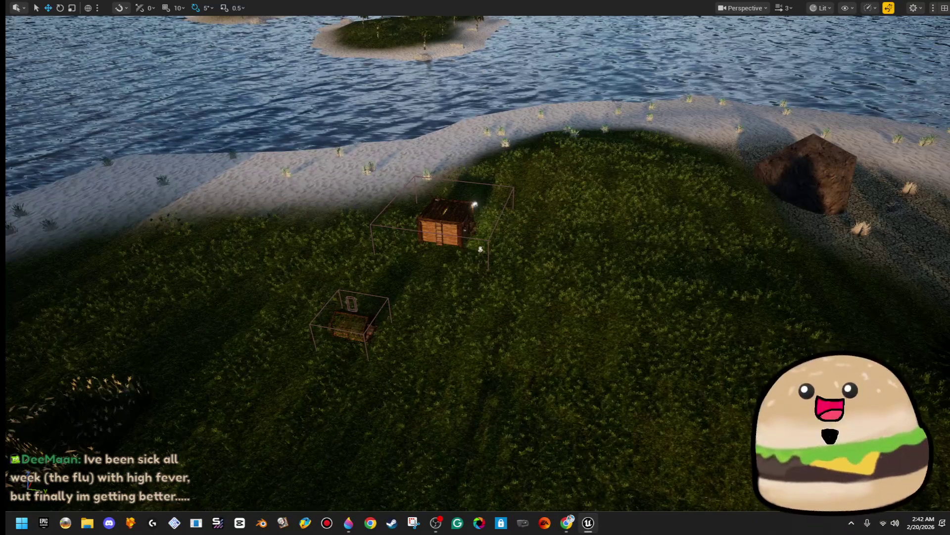
key(F11)
click(18, 38)
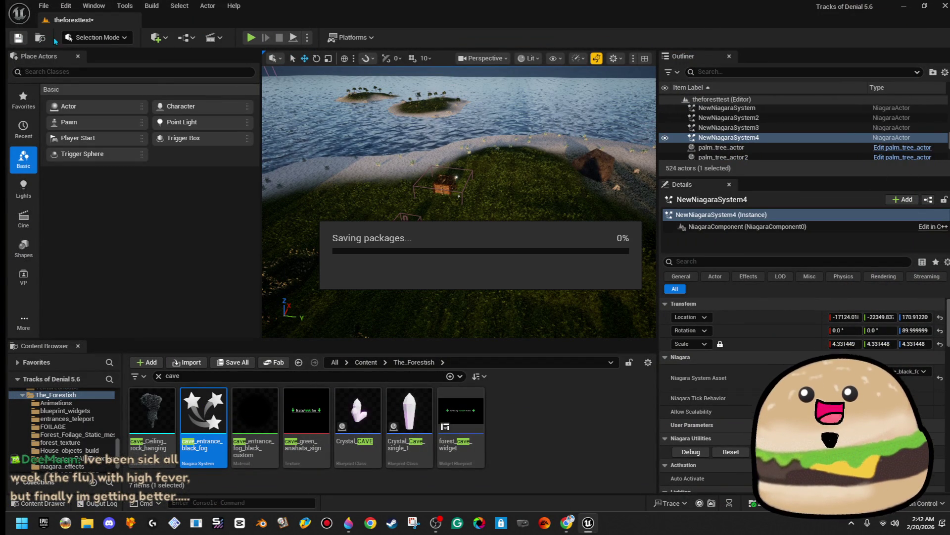
Close the editor and save all listed unsaved assets, including Beach_bush_STATIC_MESH and palm_tree_leaf.
click(942, 9)
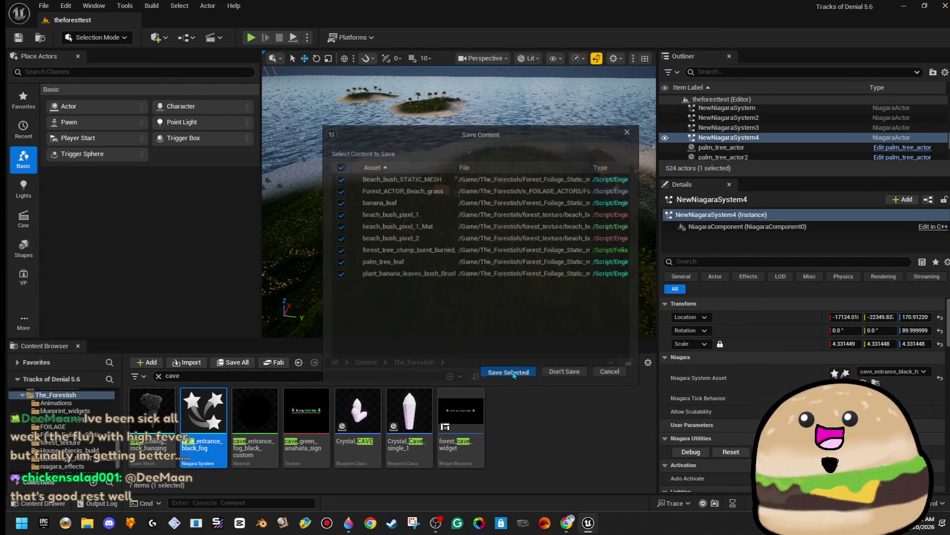
click(512, 374)
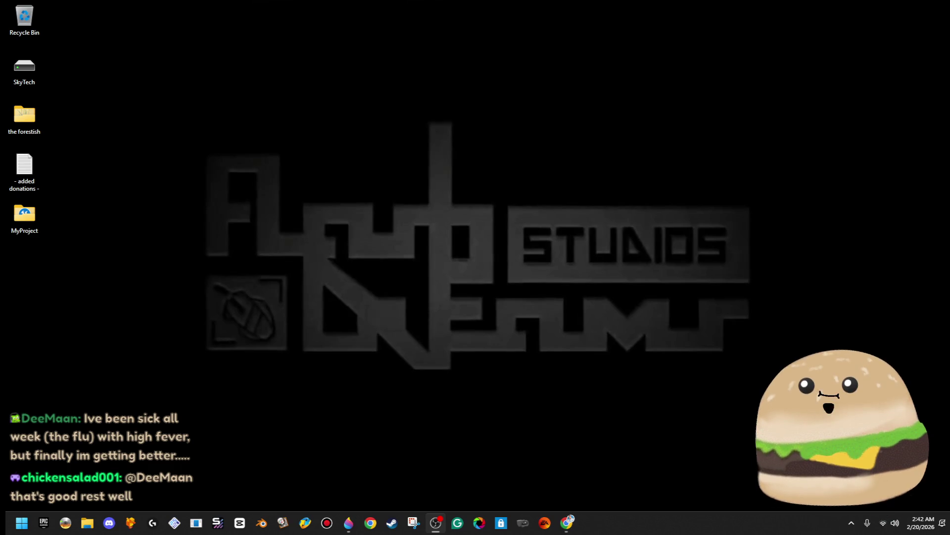